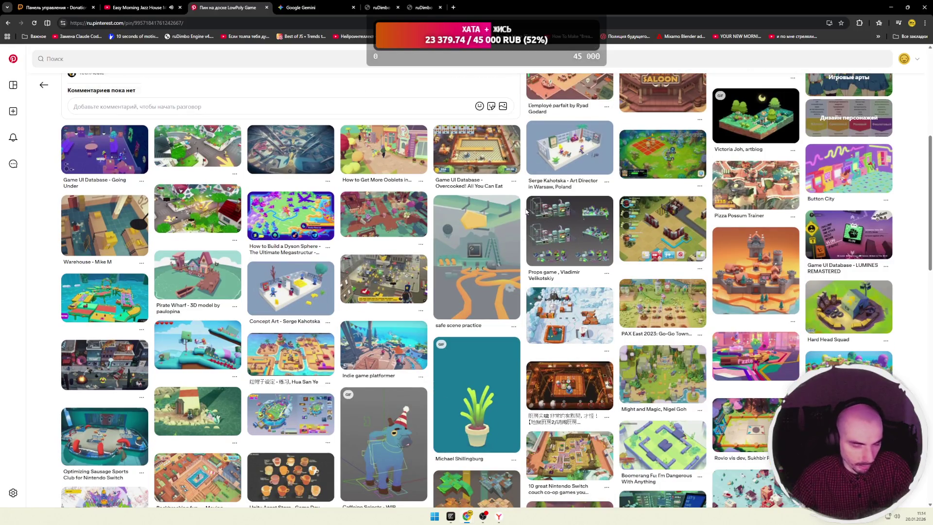
Scroll down the Pinterest feed and open the Riverside: Centr Location pin.
{"action": "scroll", "coordinate": [525, 210], "scroll_direction": "down", "scroll_amount": 2}
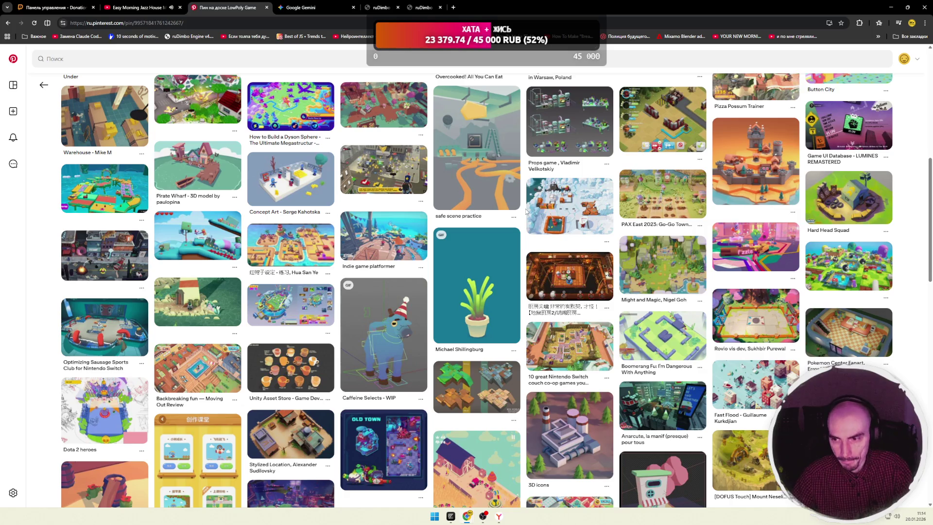
{"action": "scroll", "coordinate": [525, 212], "scroll_direction": "down", "scroll_amount": 2}
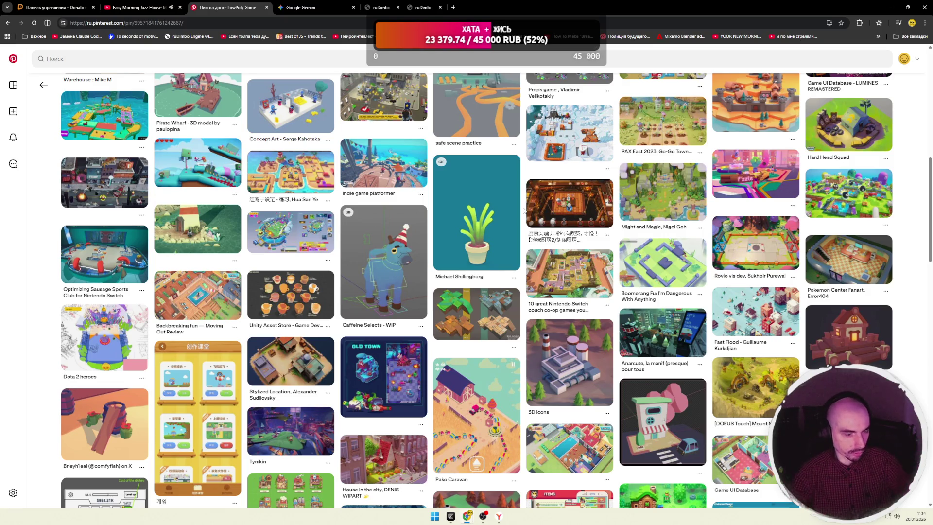
{"action": "scroll", "coordinate": [524, 210], "scroll_direction": "down", "scroll_amount": 2}
{"action": "scroll", "coordinate": [524, 210], "scroll_direction": "down", "scroll_amount": 1}
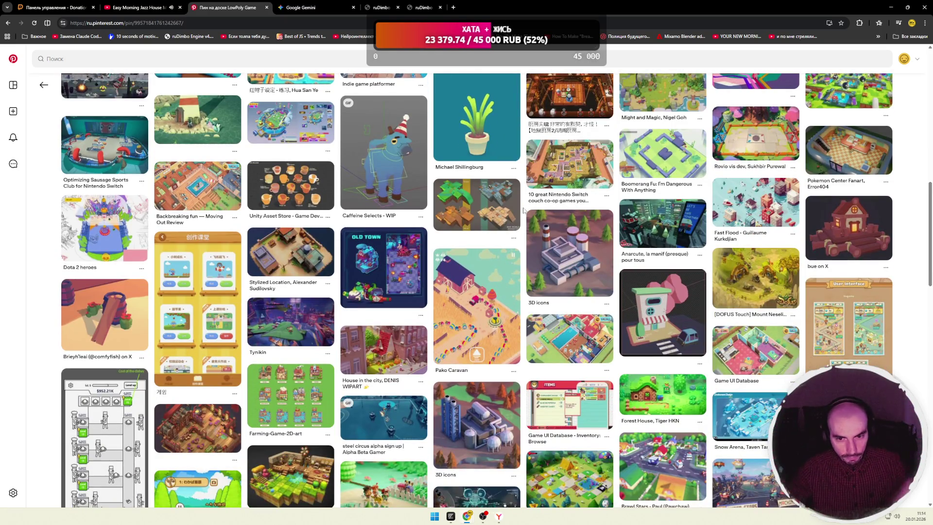
{"action": "scroll", "coordinate": [523, 210], "scroll_direction": "down", "scroll_amount": 2}
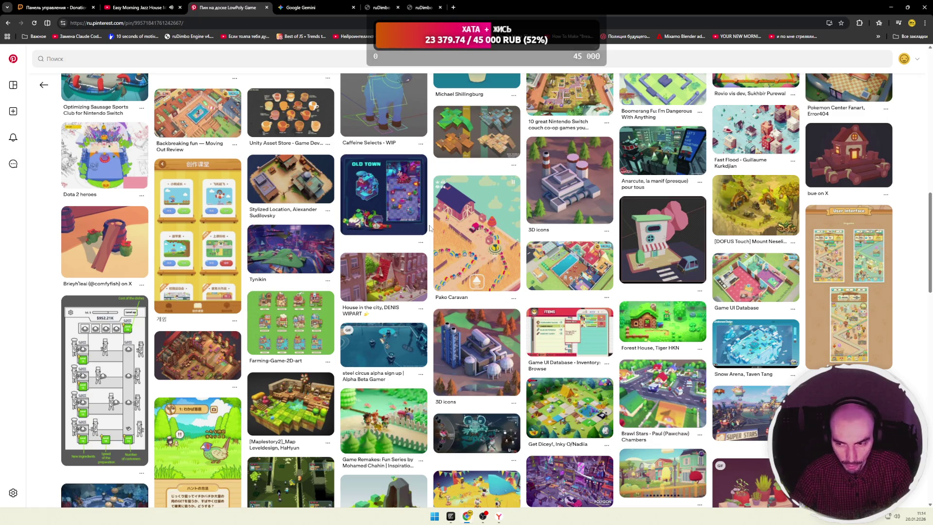
{"action": "scroll", "coordinate": [429, 228], "scroll_direction": "down", "scroll_amount": 5}
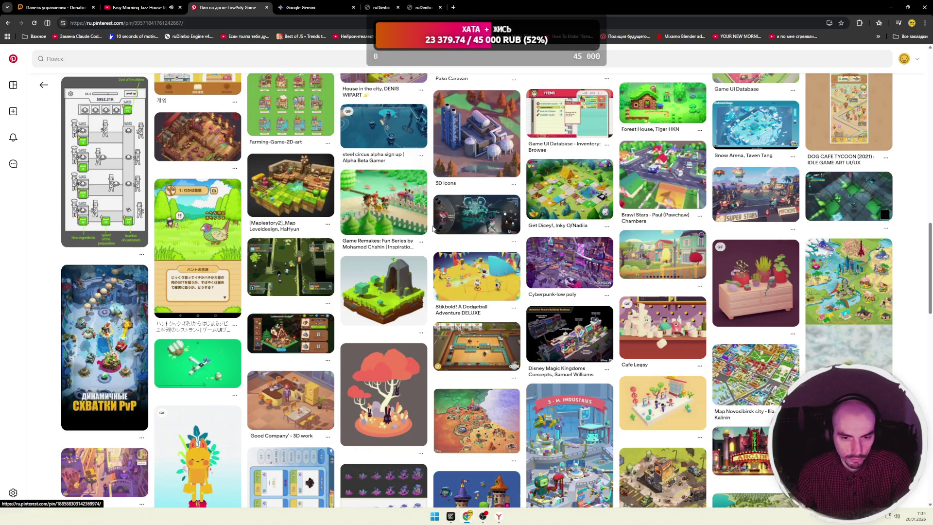
{"action": "scroll", "coordinate": [430, 228], "scroll_direction": "down", "scroll_amount": 2}
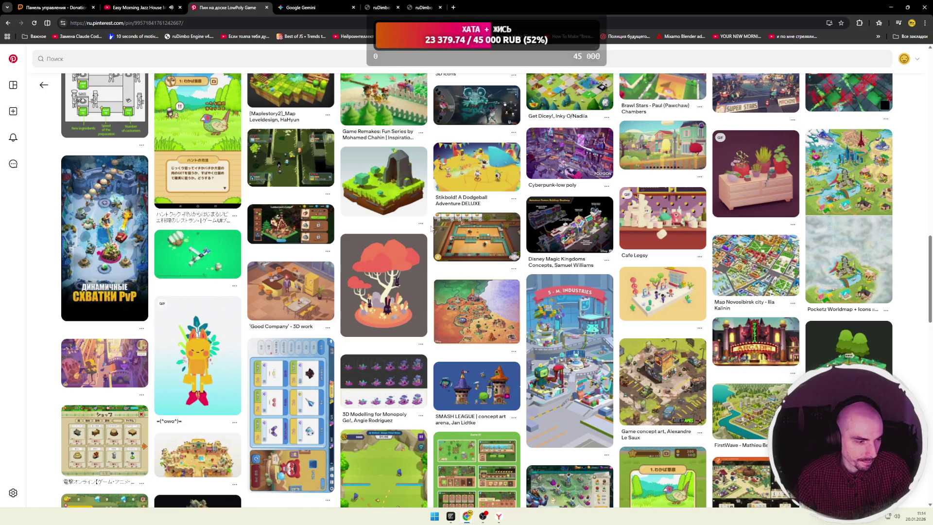
{"action": "scroll", "coordinate": [430, 229], "scroll_direction": "down", "scroll_amount": 2}
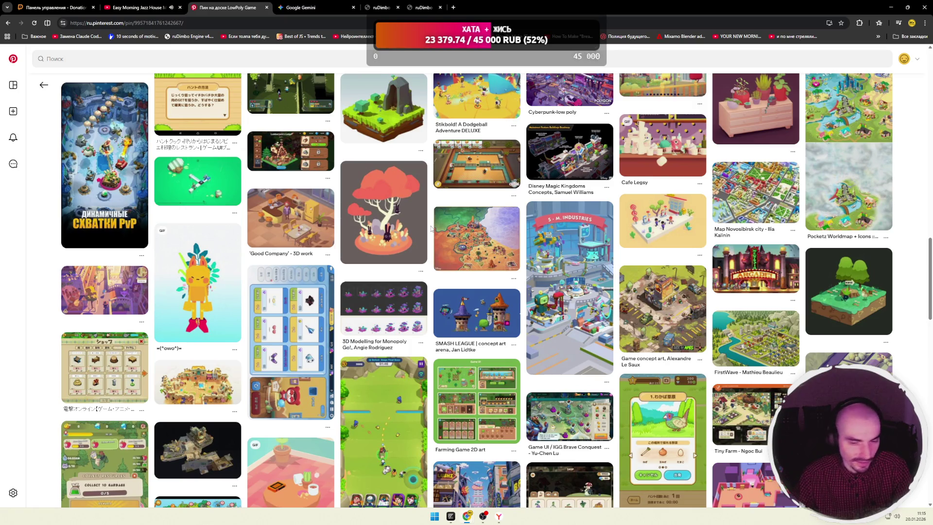
{"action": "scroll", "coordinate": [431, 228], "scroll_direction": "down", "scroll_amount": 3}
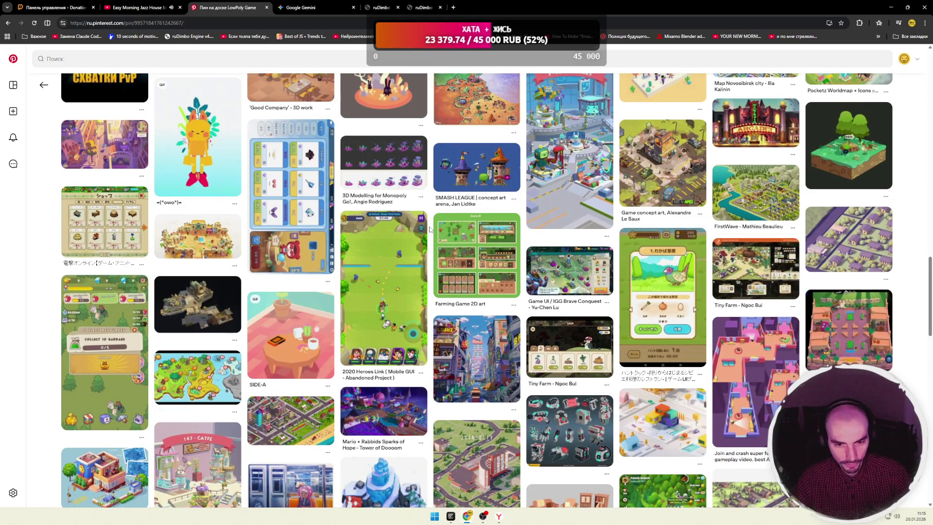
{"action": "scroll", "coordinate": [429, 228], "scroll_direction": "down", "scroll_amount": 3}
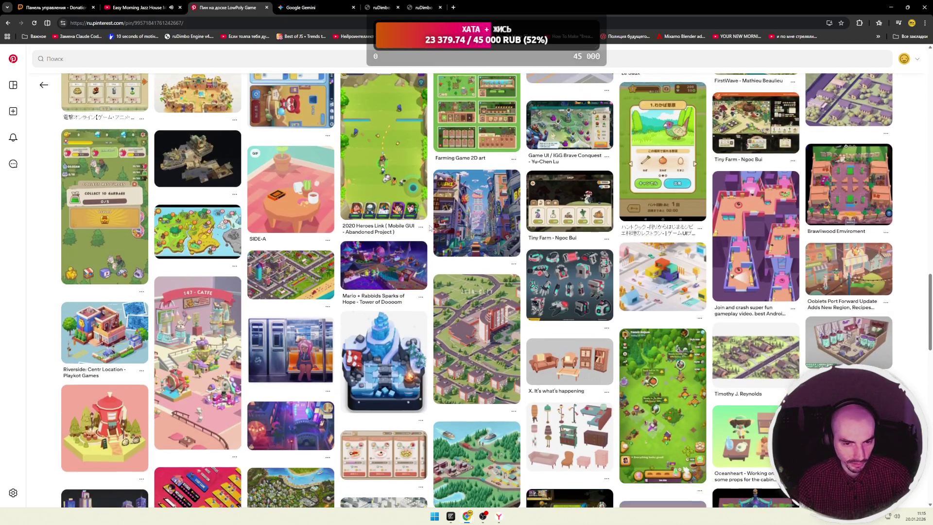
{"action": "scroll", "coordinate": [430, 228], "scroll_direction": "down", "scroll_amount": 2}
{"action": "scroll", "coordinate": [430, 228], "scroll_direction": "down", "scroll_amount": 2}
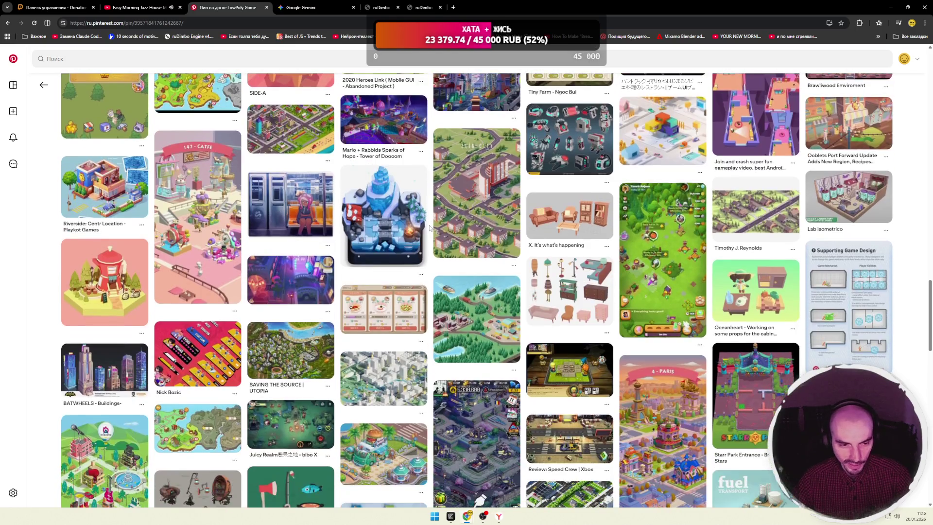
{"action": "left_click", "coordinate": [104, 189]}
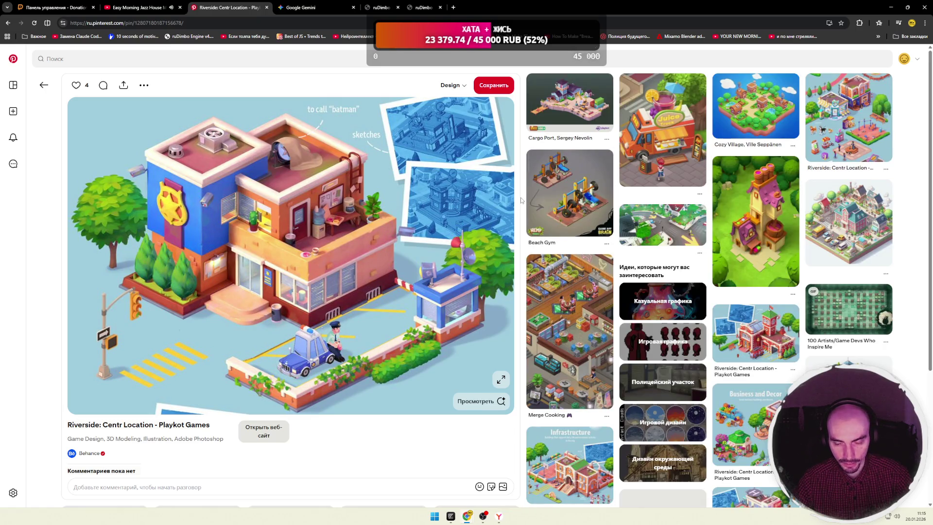
Browse down the Riverside pin and open the Skyship Heroes prototype pin.
{"action": "scroll", "coordinate": [521, 200], "scroll_direction": "down", "scroll_amount": 2}
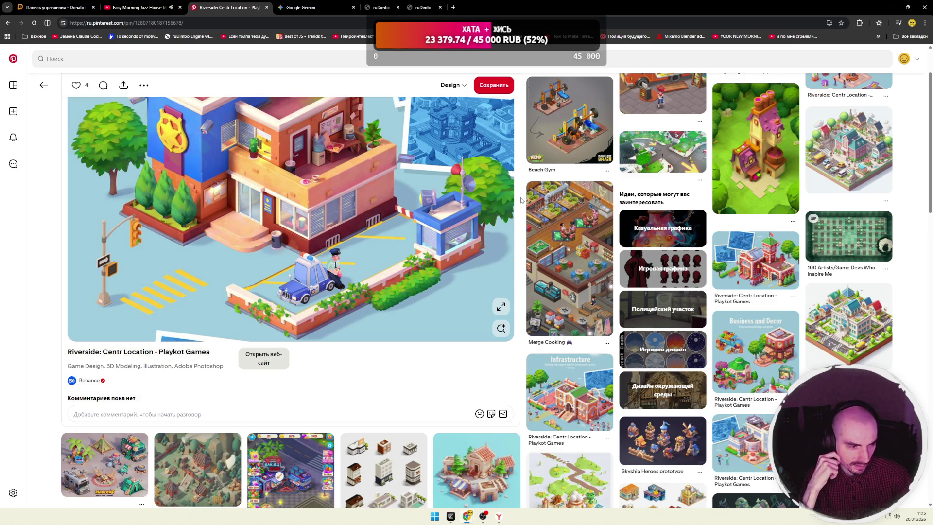
{"action": "scroll", "coordinate": [522, 200], "scroll_direction": "down", "scroll_amount": 5}
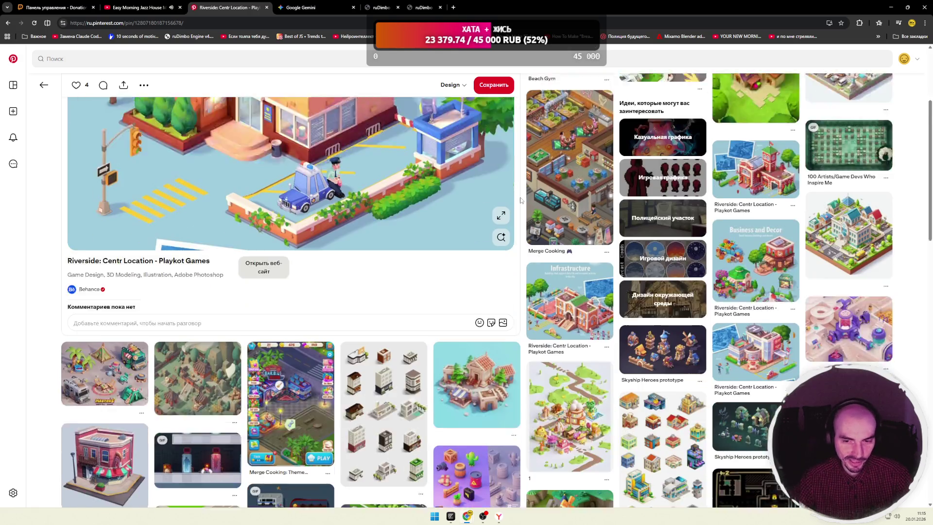
{"action": "scroll", "coordinate": [525, 201], "scroll_direction": "down", "scroll_amount": 1}
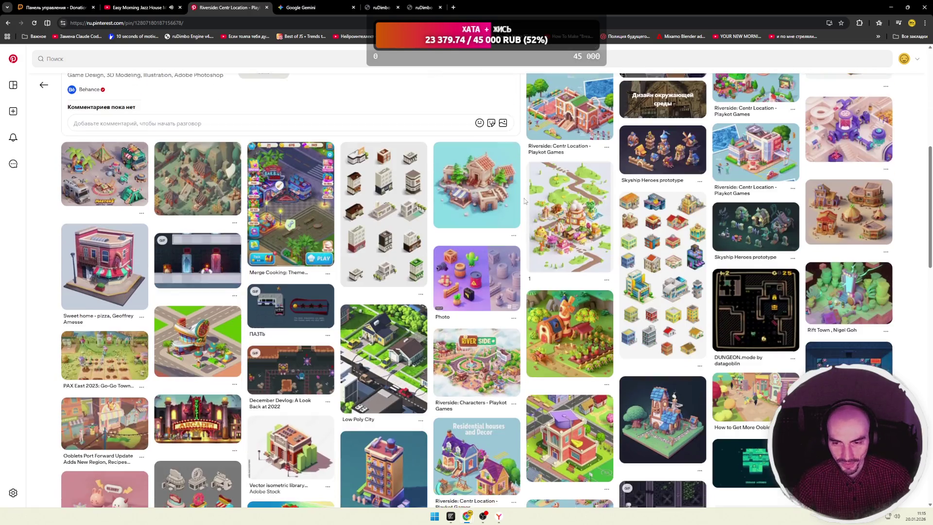
{"action": "left_click", "coordinate": [644, 169]}
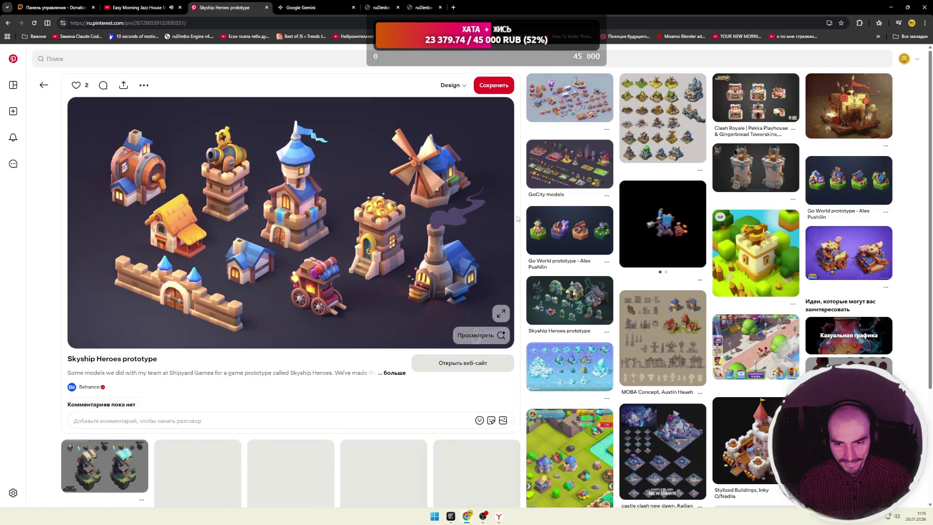
Look through the Skyship Heroes pin, then return to the Pinterest home feed.
{"action": "scroll", "coordinate": [517, 219], "scroll_direction": "down", "scroll_amount": 3}
{"action": "scroll", "coordinate": [518, 218], "scroll_direction": "down", "scroll_amount": 2}
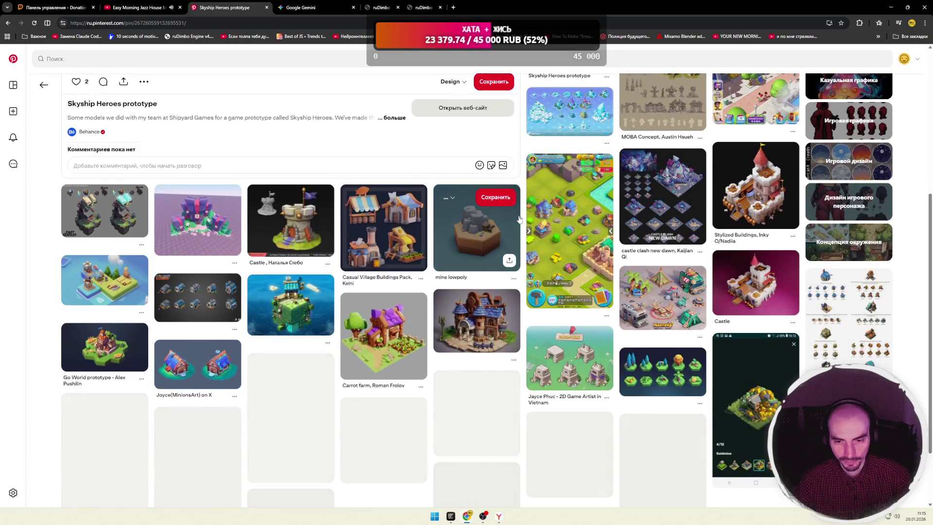
{"action": "scroll", "coordinate": [524, 217], "scroll_direction": "down", "scroll_amount": 2}
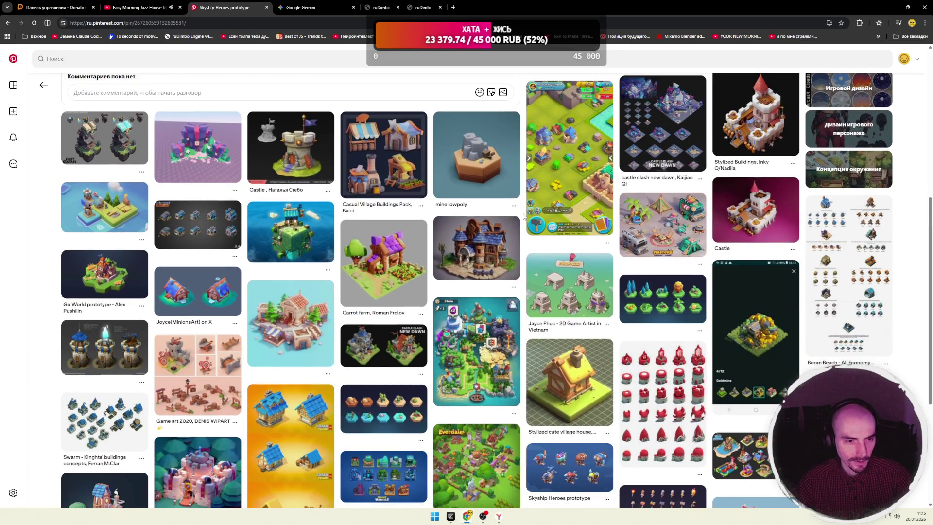
{"action": "scroll", "coordinate": [524, 216], "scroll_direction": "down", "scroll_amount": 2}
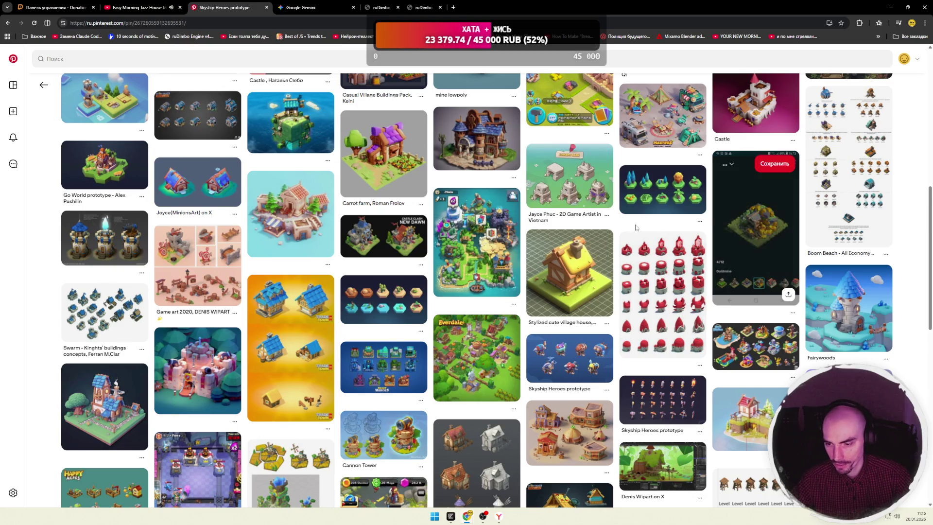
{"action": "scroll", "coordinate": [524, 216], "scroll_direction": "down", "scroll_amount": 3}
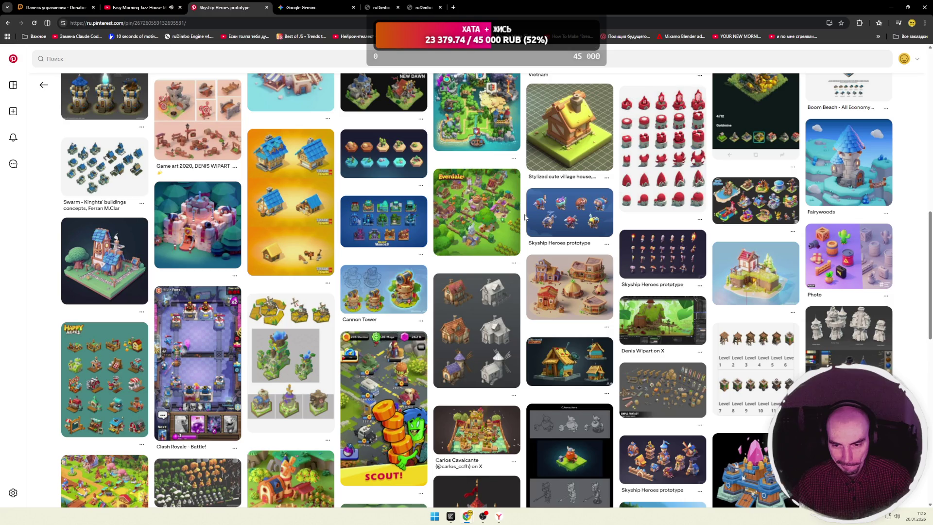
{"action": "scroll", "coordinate": [525, 217], "scroll_direction": "down", "scroll_amount": 4}
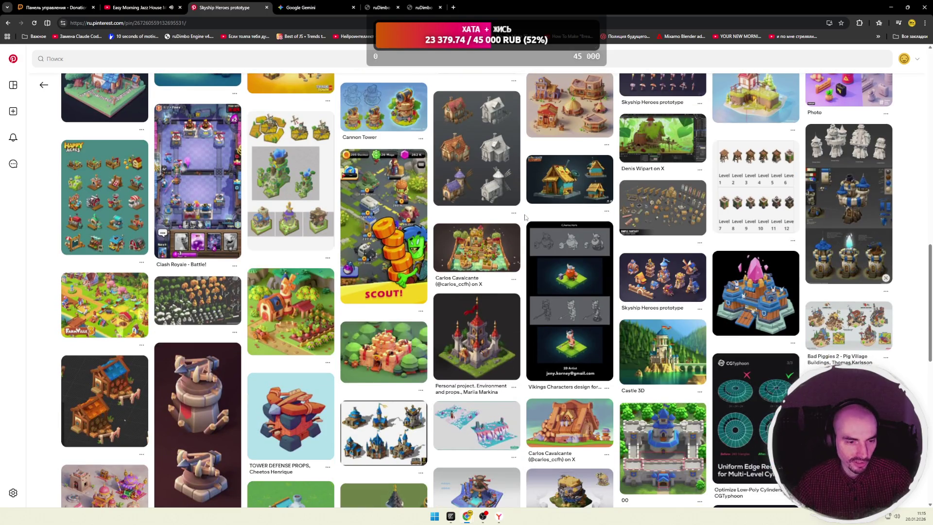
{"action": "left_click", "coordinate": [13, 86]}
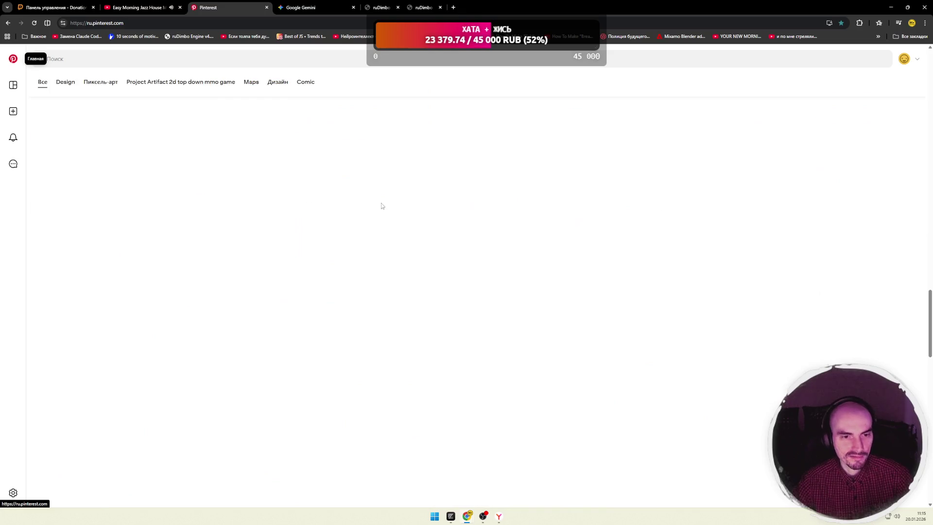
{"action": "scroll", "coordinate": [388, 194], "scroll_direction": "down", "scroll_amount": 6}
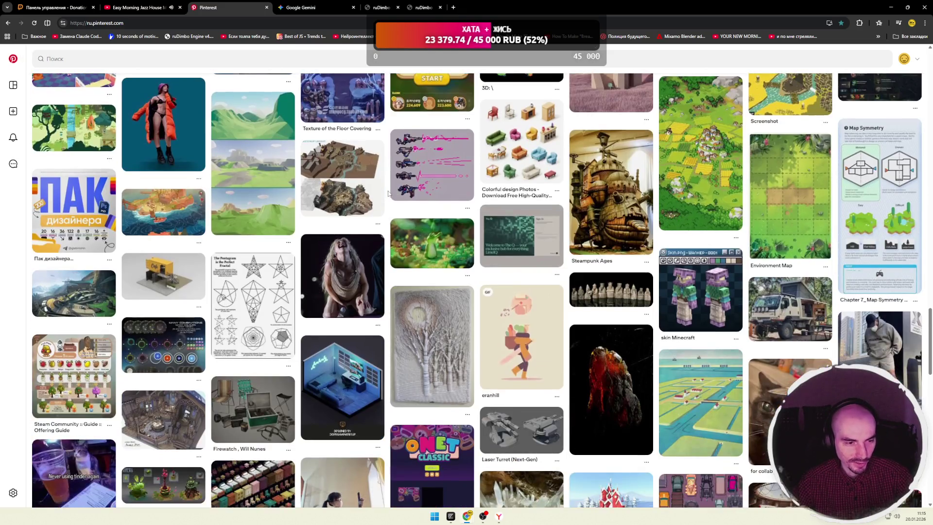
{"action": "scroll", "coordinate": [388, 194], "scroll_direction": "down", "scroll_amount": 2}
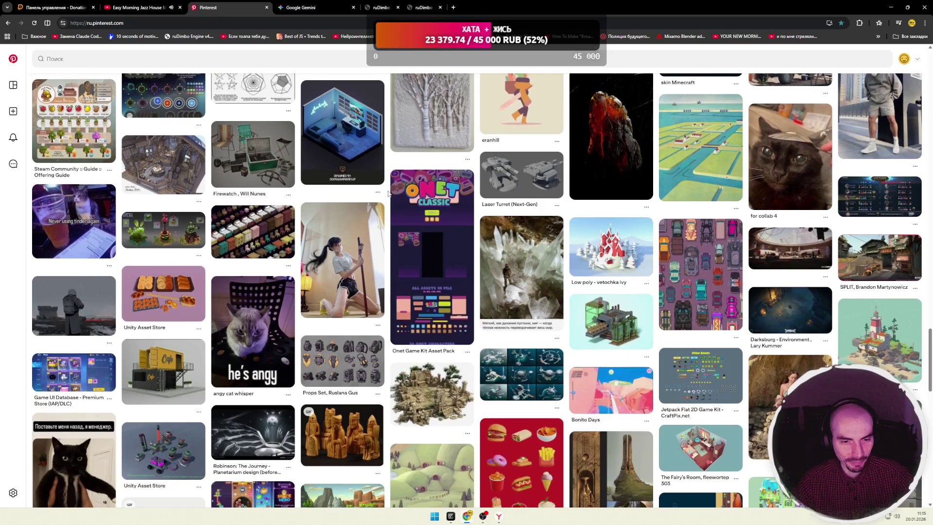
{"action": "scroll", "coordinate": [388, 194], "scroll_direction": "down", "scroll_amount": 3}
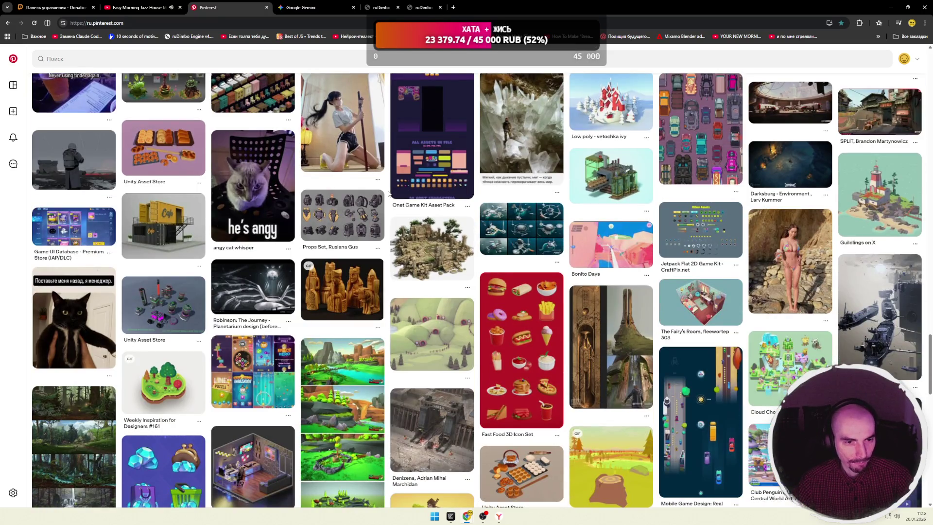
{"action": "scroll", "coordinate": [388, 194], "scroll_direction": "down", "scroll_amount": 2}
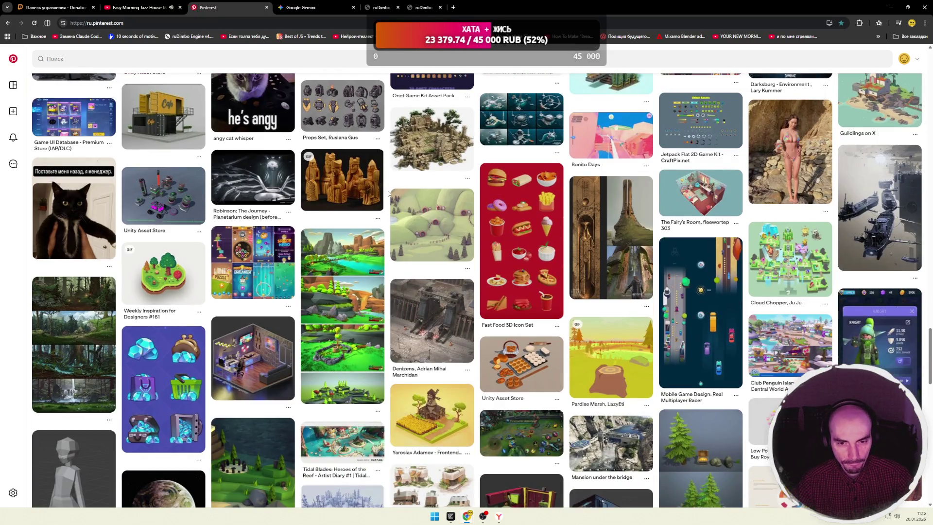
{"action": "scroll", "coordinate": [388, 194], "scroll_direction": "down", "scroll_amount": 4}
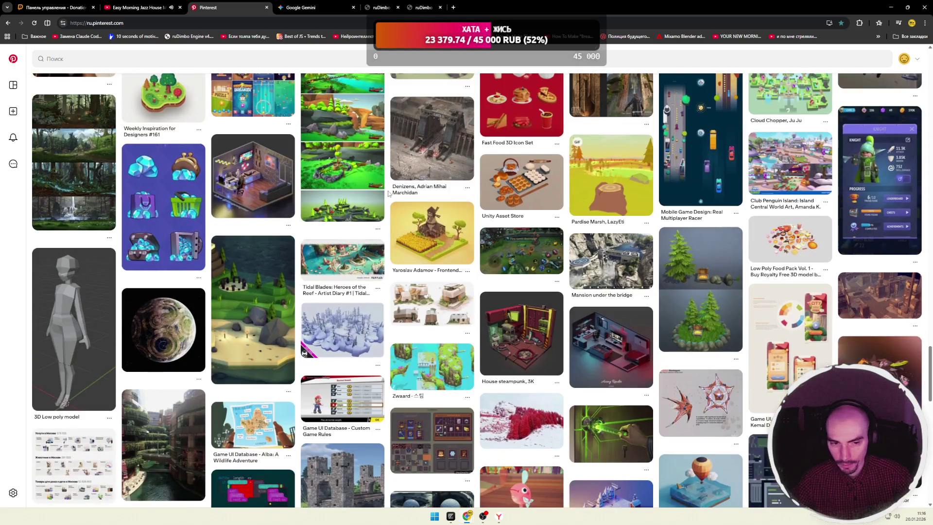
Follow the Denizens gates pin through related desert train pins to the steampunk locomotive pin.
{"action": "left_click", "coordinate": [426, 156]}
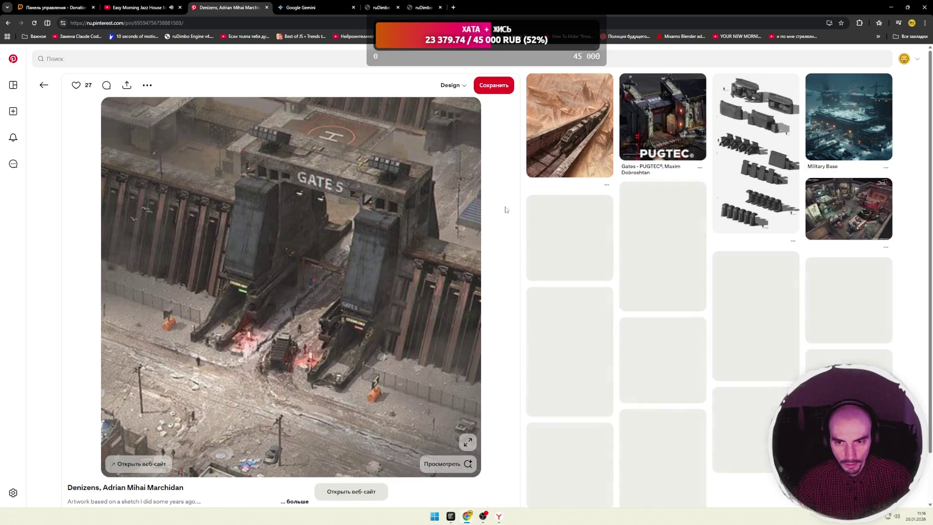
{"action": "left_click", "coordinate": [558, 146]}
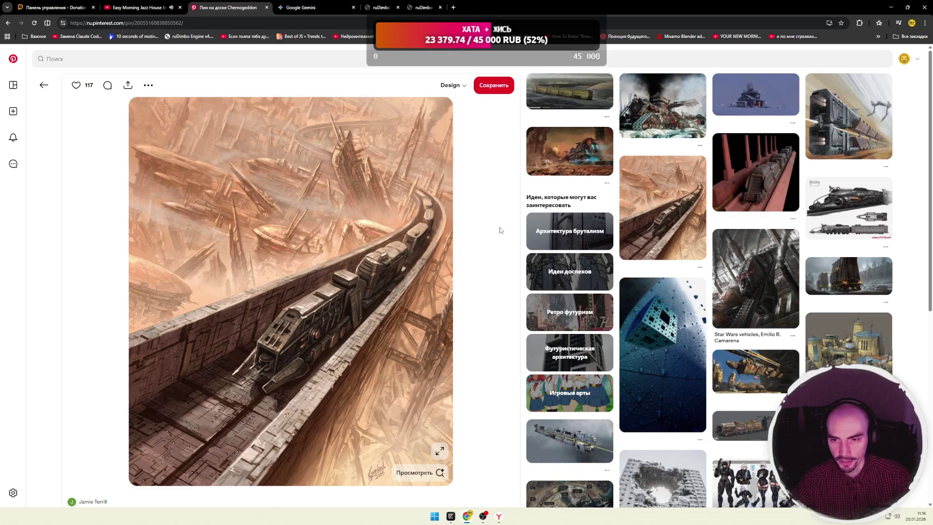
{"action": "left_click", "coordinate": [554, 172]}
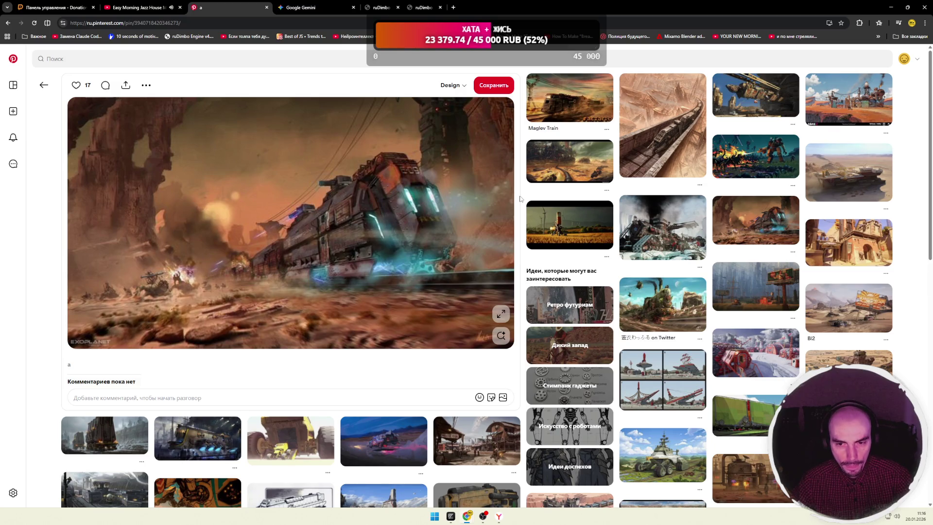
{"action": "scroll", "coordinate": [520, 199], "scroll_direction": "down", "scroll_amount": 4}
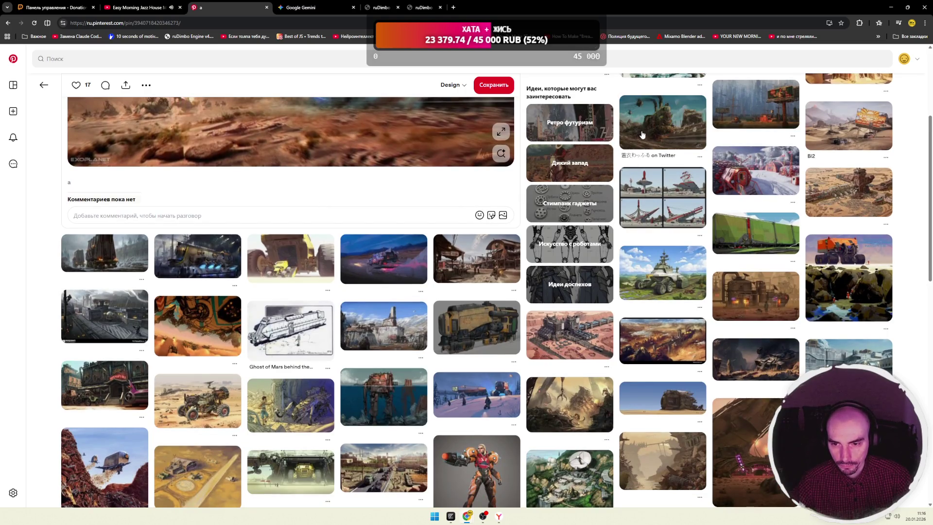
{"action": "left_click", "coordinate": [639, 140]}
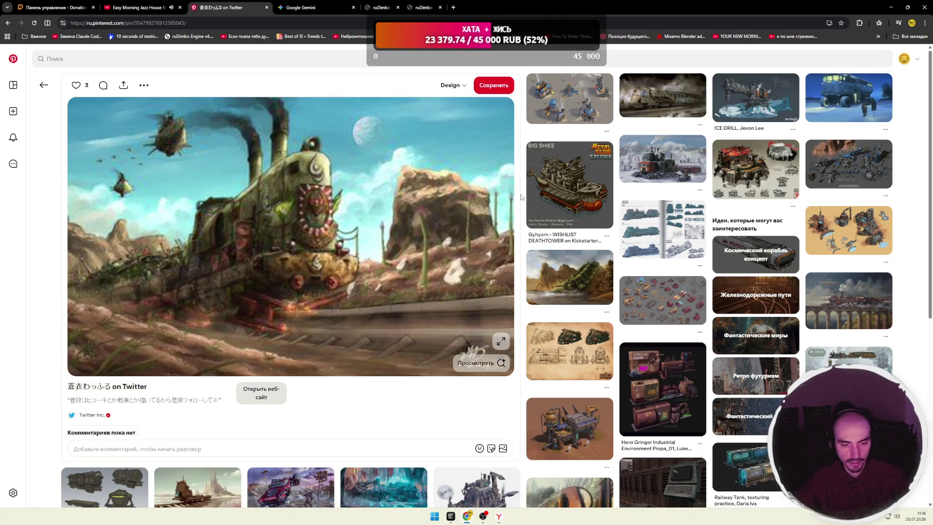
{"action": "scroll", "coordinate": [521, 194], "scroll_direction": "down", "scroll_amount": 2}
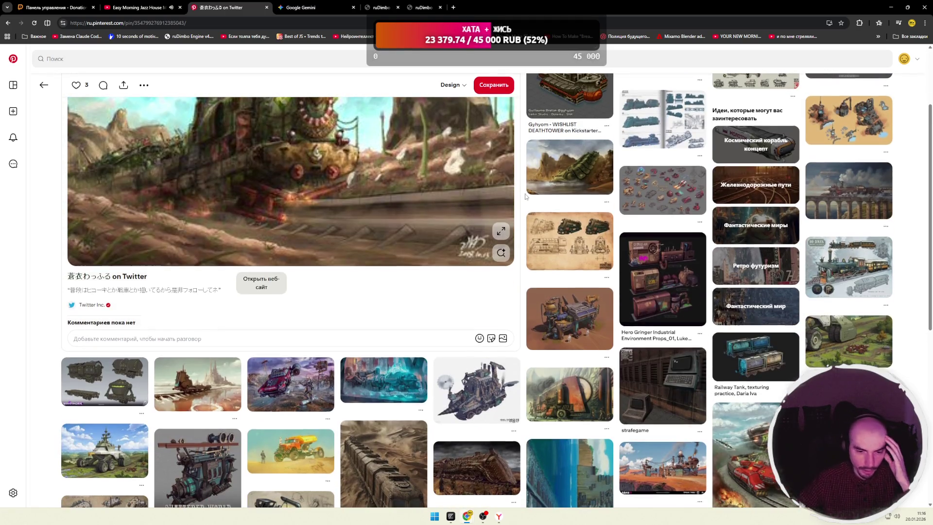
{"action": "scroll", "coordinate": [387, 358], "scroll_direction": "down", "scroll_amount": 3}
Open the train half-buried in desert sand pin and scroll through its related pins.
{"action": "left_click", "coordinate": [387, 358]}
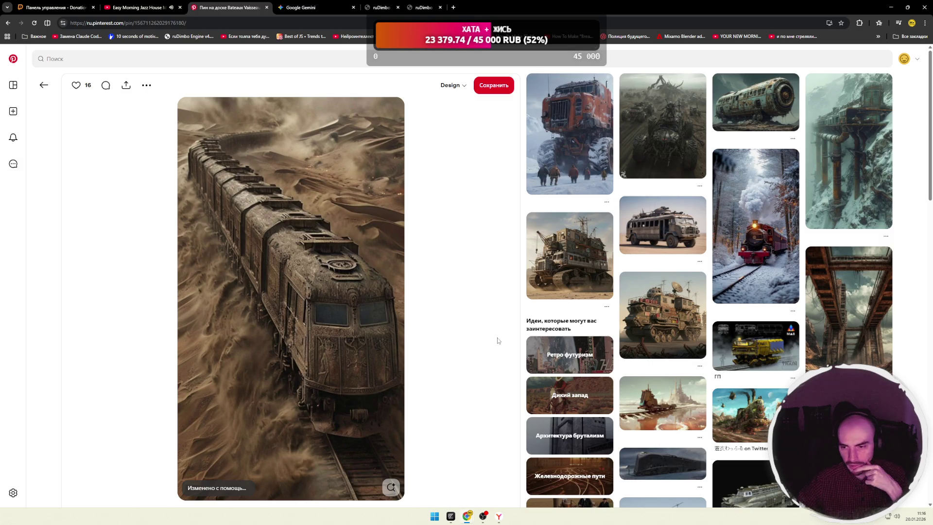
{"action": "scroll", "coordinate": [493, 335], "scroll_direction": "down", "scroll_amount": 5}
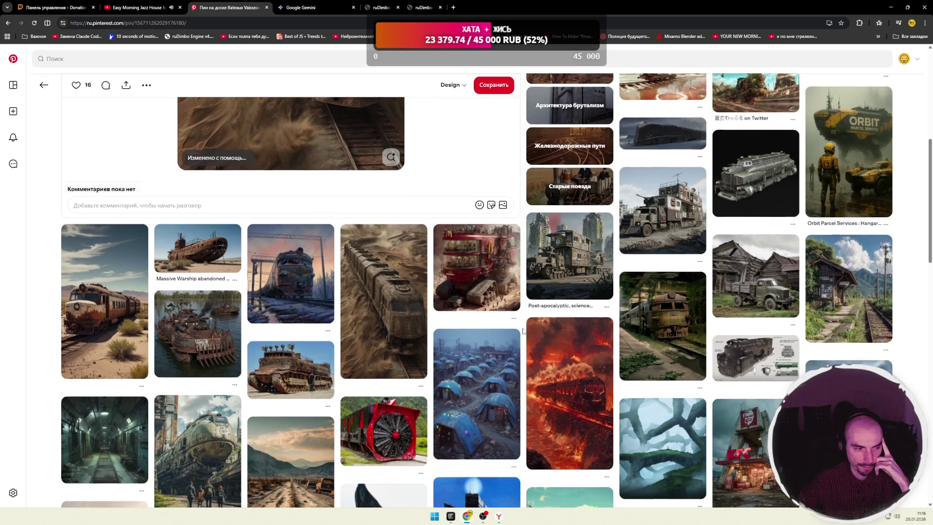
{"action": "scroll", "coordinate": [524, 333], "scroll_direction": "down", "scroll_amount": 2}
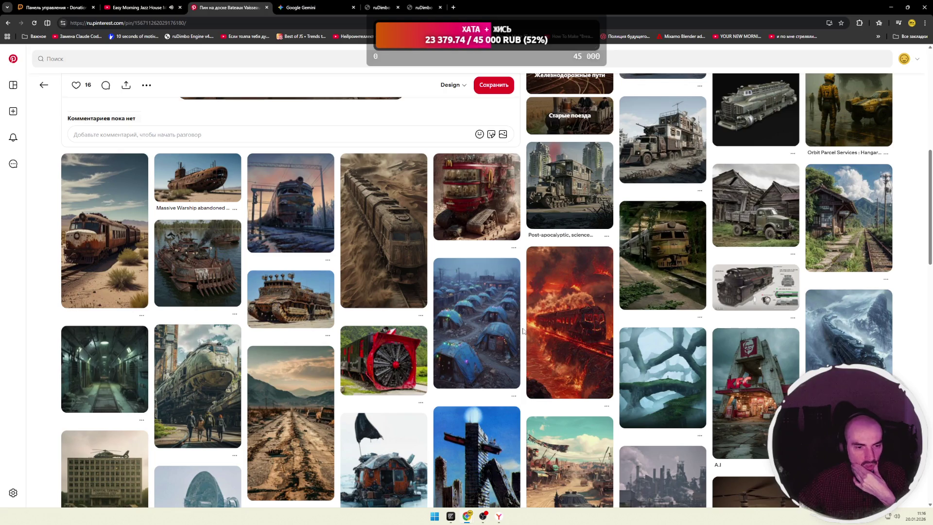
{"action": "scroll", "coordinate": [523, 331], "scroll_direction": "down", "scroll_amount": 2}
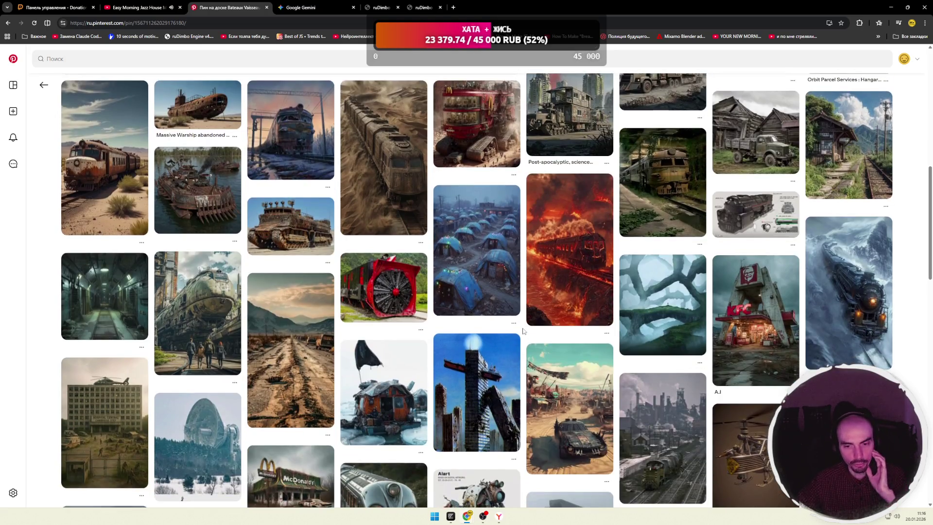
Open the pin of people walking toward a giant train, browse it, then open the FedEx train pin.
{"action": "left_click", "coordinate": [229, 321]}
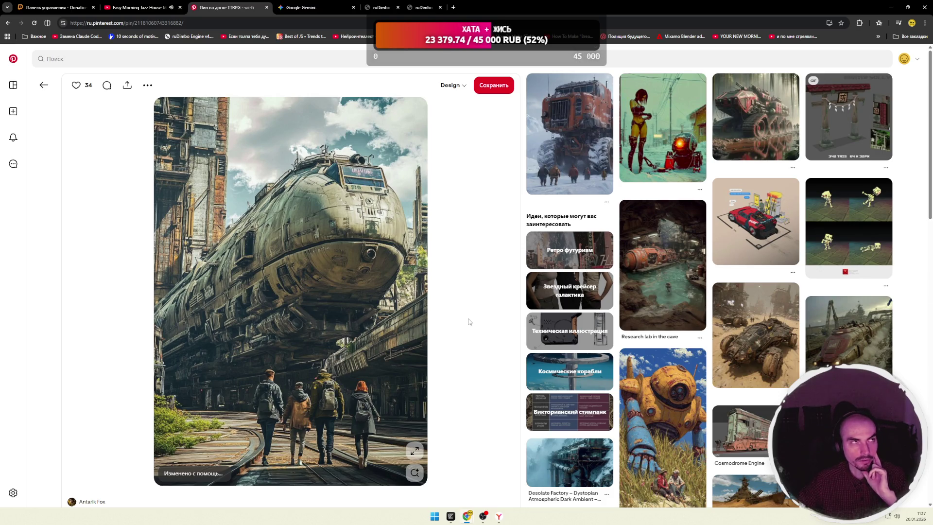
{"action": "scroll", "coordinate": [498, 325], "scroll_direction": "down", "scroll_amount": 5}
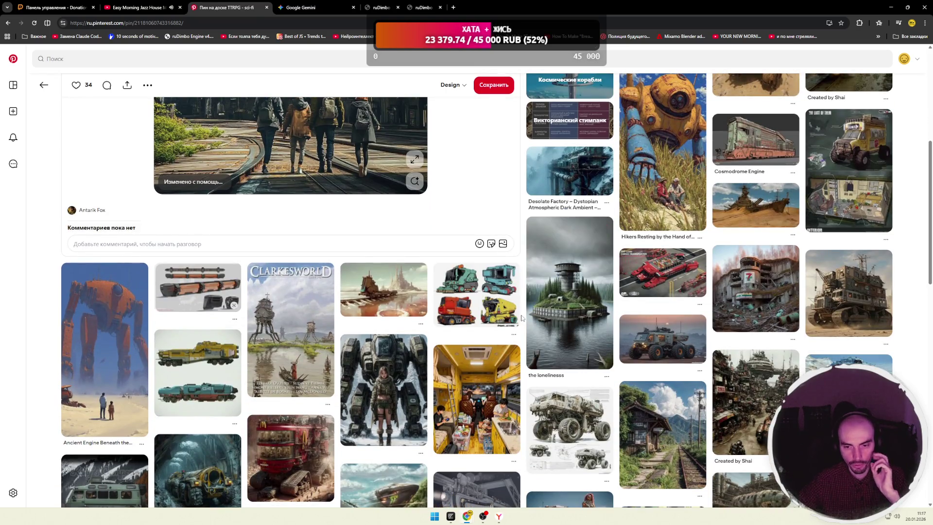
{"action": "scroll", "coordinate": [523, 322], "scroll_direction": "down", "scroll_amount": 2}
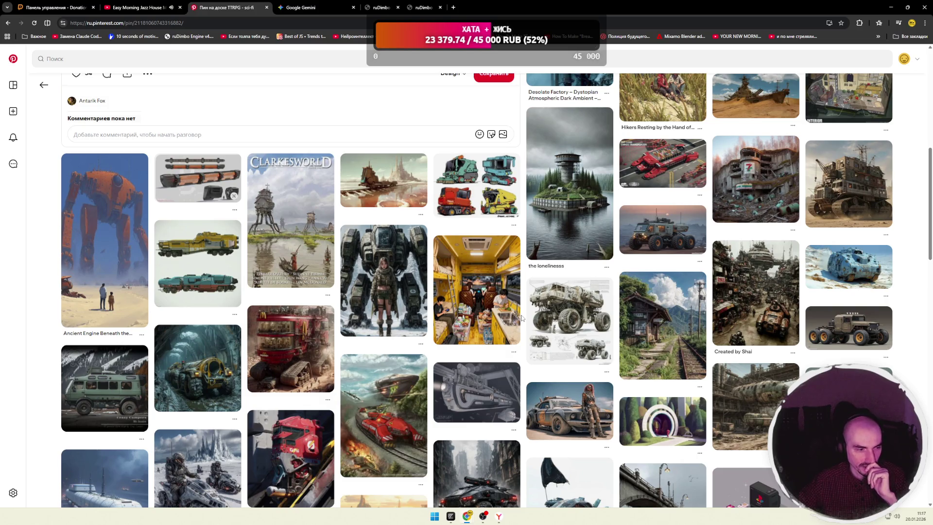
{"action": "scroll", "coordinate": [522, 318], "scroll_direction": "down", "scroll_amount": 3}
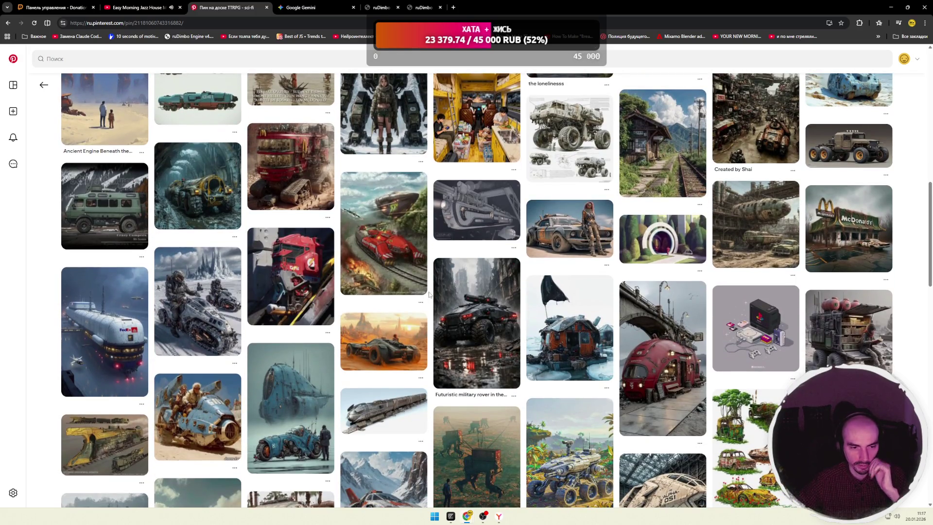
{"action": "left_click", "coordinate": [120, 309]}
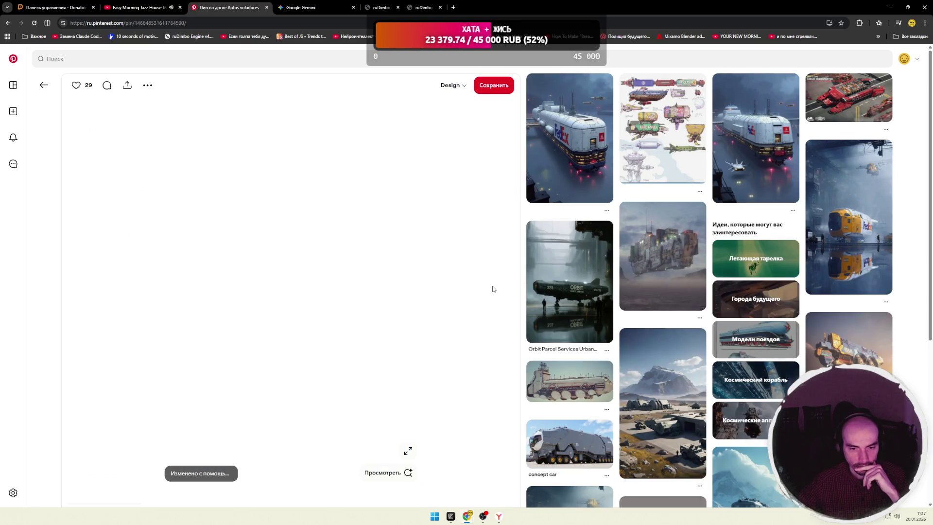
Open the full FedEx train pin and scroll through its related pins.
{"action": "left_click", "coordinate": [564, 163]}
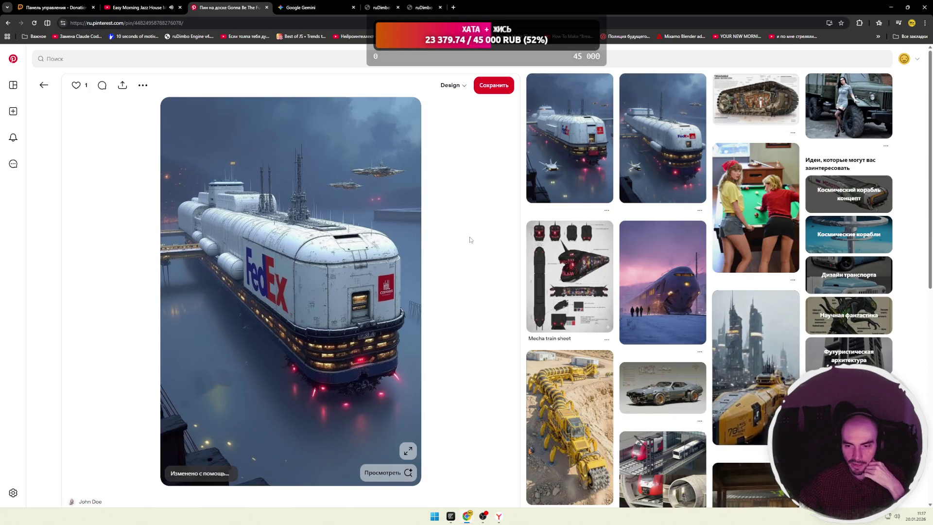
{"action": "scroll", "coordinate": [462, 231], "scroll_direction": "down", "scroll_amount": 2}
{"action": "scroll", "coordinate": [463, 231], "scroll_direction": "down", "scroll_amount": 6}
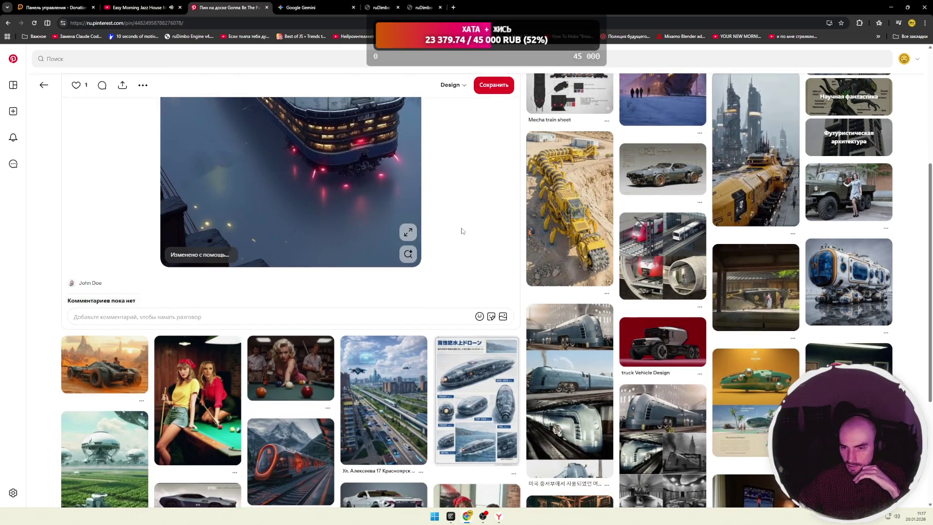
{"action": "scroll", "coordinate": [431, 225], "scroll_direction": "down", "scroll_amount": 1}
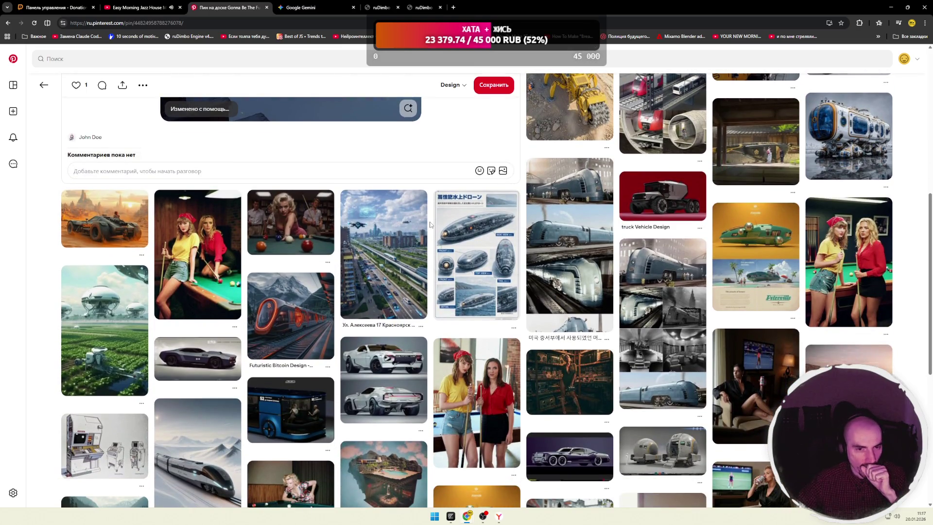
{"action": "scroll", "coordinate": [389, 228], "scroll_direction": "down", "scroll_amount": 2}
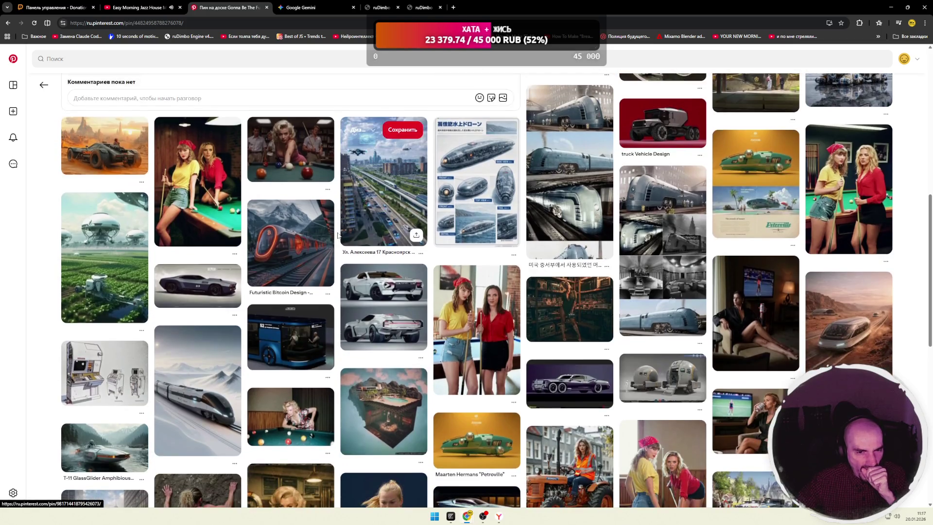
{"action": "scroll", "coordinate": [336, 235], "scroll_direction": "down", "scroll_amount": 5}
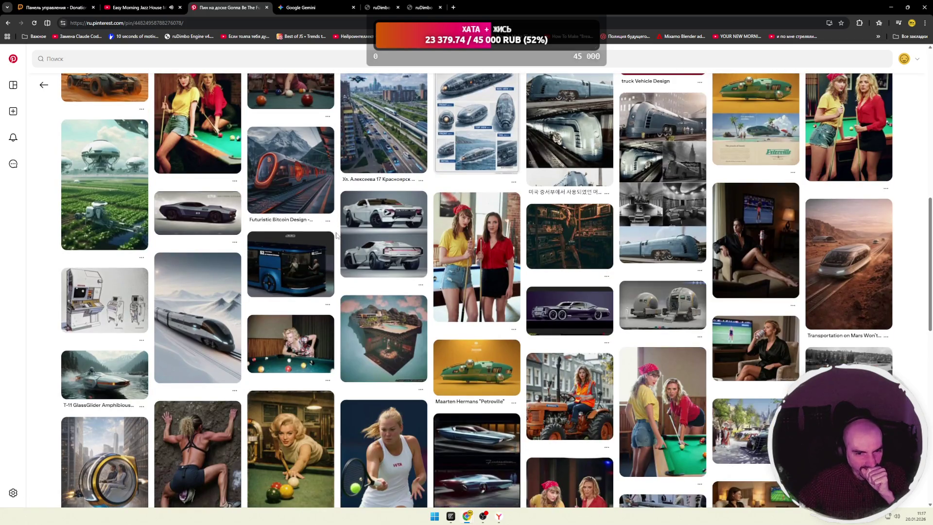
{"action": "scroll", "coordinate": [336, 236], "scroll_direction": "down", "scroll_amount": 3}
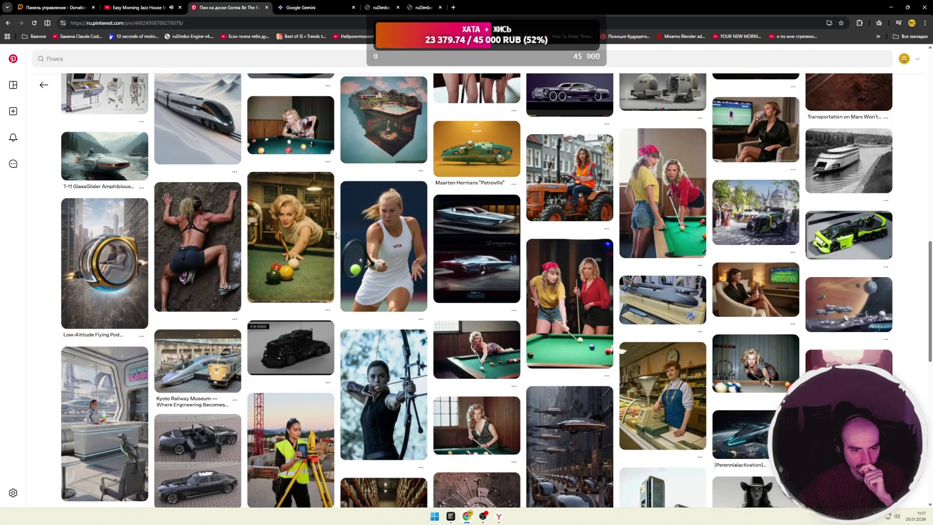
{"action": "scroll", "coordinate": [336, 236], "scroll_direction": "down", "scroll_amount": 3}
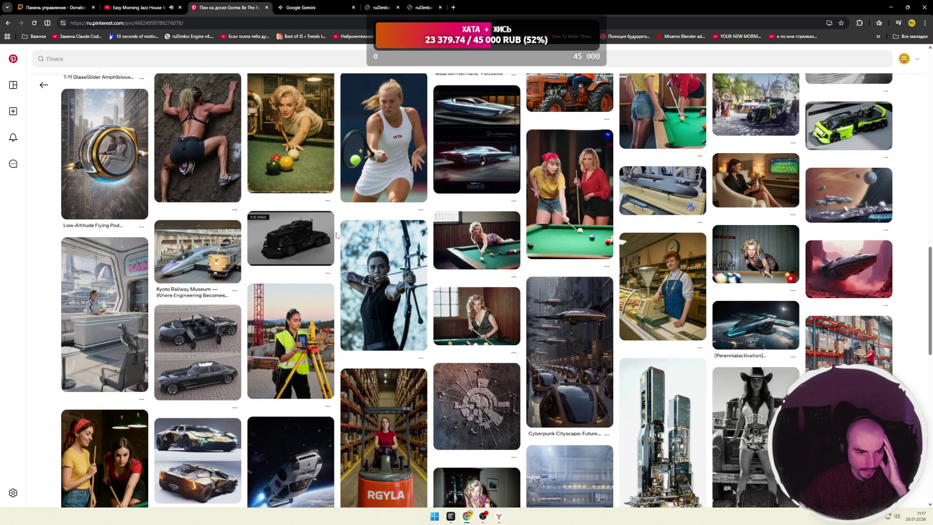
{"action": "scroll", "coordinate": [337, 236], "scroll_direction": "down", "scroll_amount": 5}
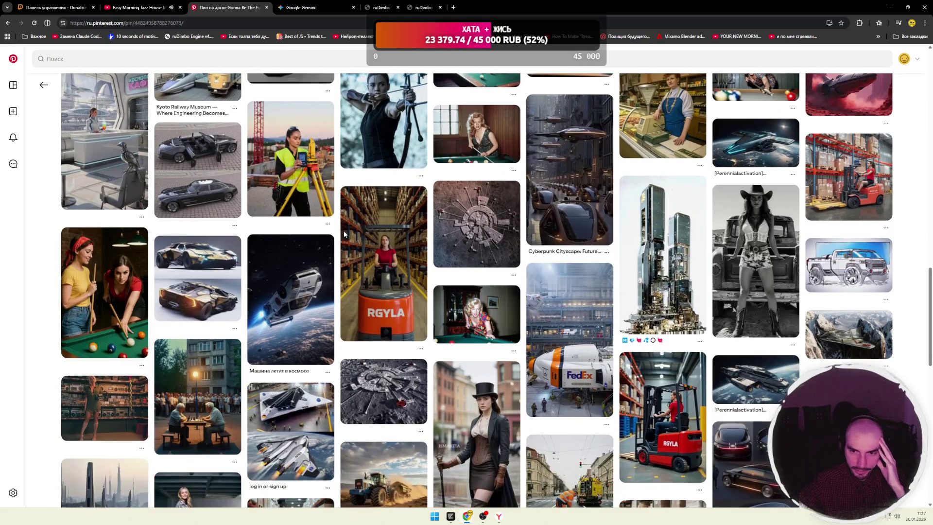
View the Cyberpunk Cityscape flying cars pin, return to the home feed, and bring up Telegram.
{"action": "left_click", "coordinate": [569, 184]}
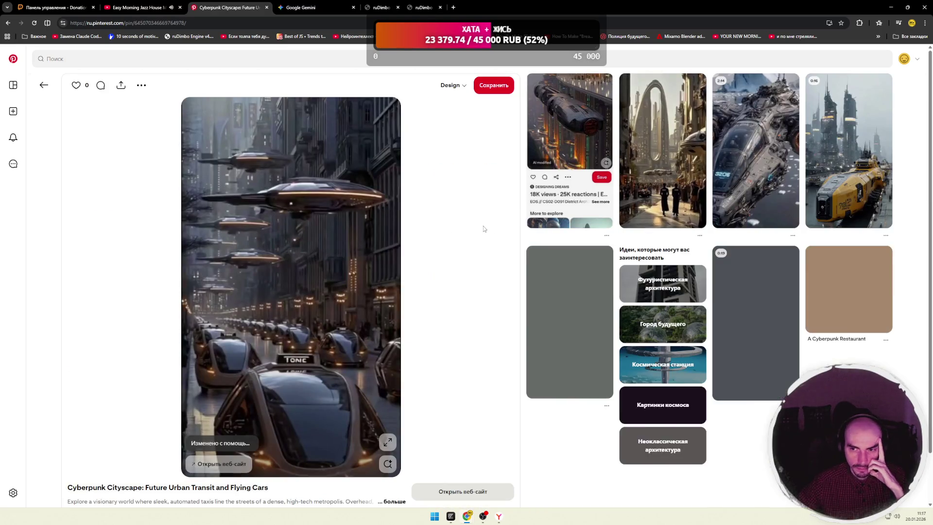
{"action": "scroll", "coordinate": [545, 214], "scroll_direction": "down", "scroll_amount": 3}
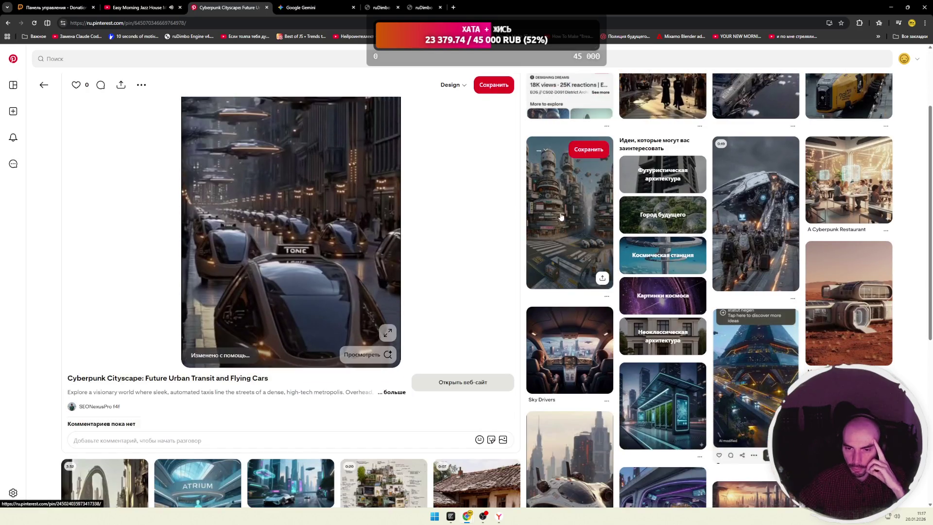
{"action": "scroll", "coordinate": [561, 216], "scroll_direction": "down", "scroll_amount": 6}
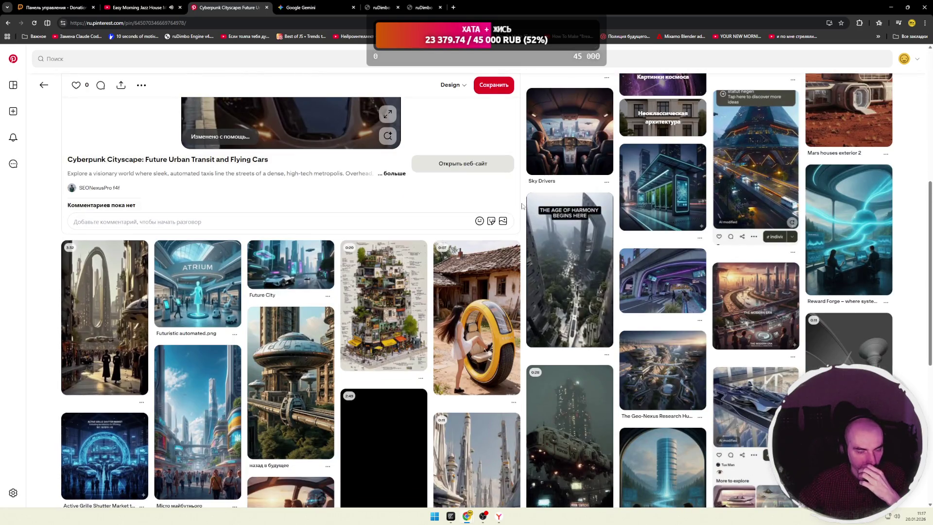
{"action": "left_click", "coordinate": [44, 85]}
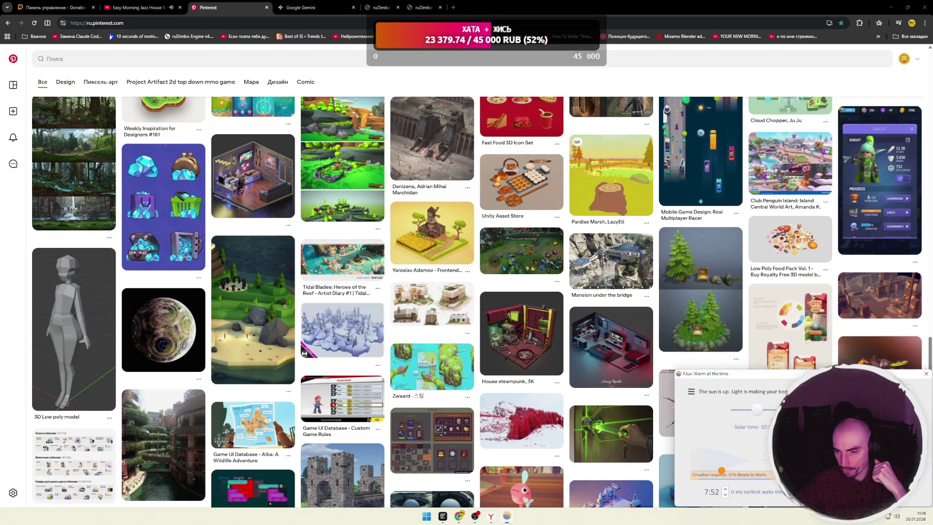
{"action": "left_click", "coordinate": [927, 374]}
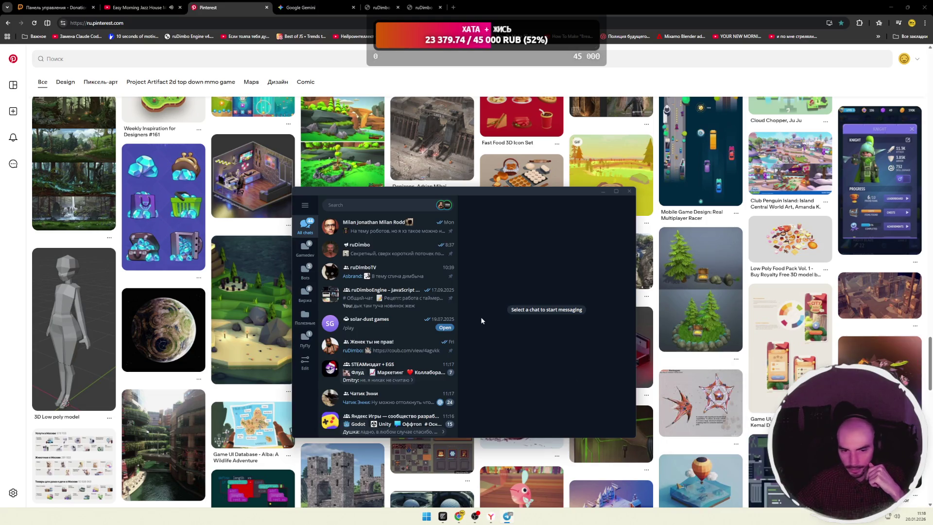
Open the ruDimboTV group chat, scroll back to January 17–18, and open a round video.
{"action": "left_click", "coordinate": [428, 248]}
{"action": "left_click", "coordinate": [437, 273]}
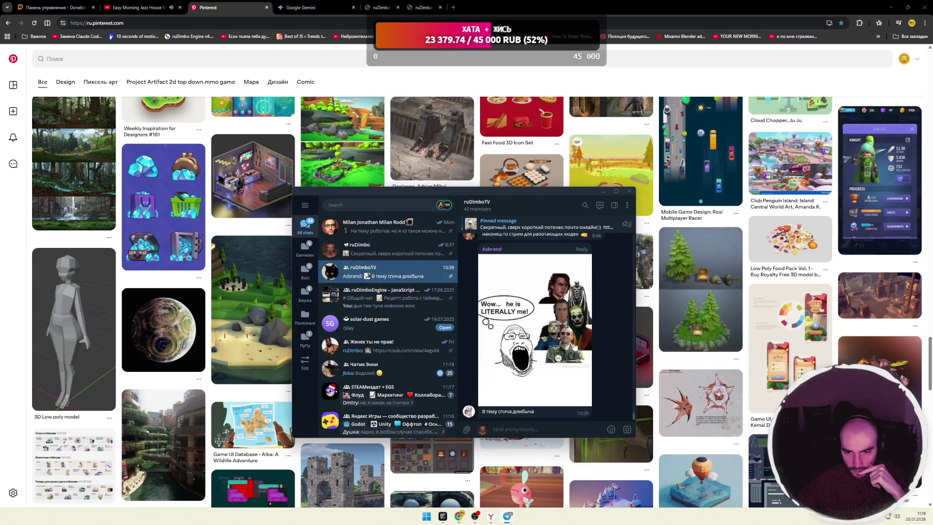
{"action": "scroll", "coordinate": [574, 346], "scroll_direction": "up", "scroll_amount": 15}
{"action": "scroll", "coordinate": [606, 347], "scroll_direction": "up", "scroll_amount": 15}
{"action": "scroll", "coordinate": [605, 345], "scroll_direction": "up", "scroll_amount": 15}
{"action": "scroll", "coordinate": [606, 347], "scroll_direction": "up", "scroll_amount": 15}
{"action": "scroll", "coordinate": [605, 348], "scroll_direction": "up", "scroll_amount": 5}
{"action": "left_click", "coordinate": [583, 341]}
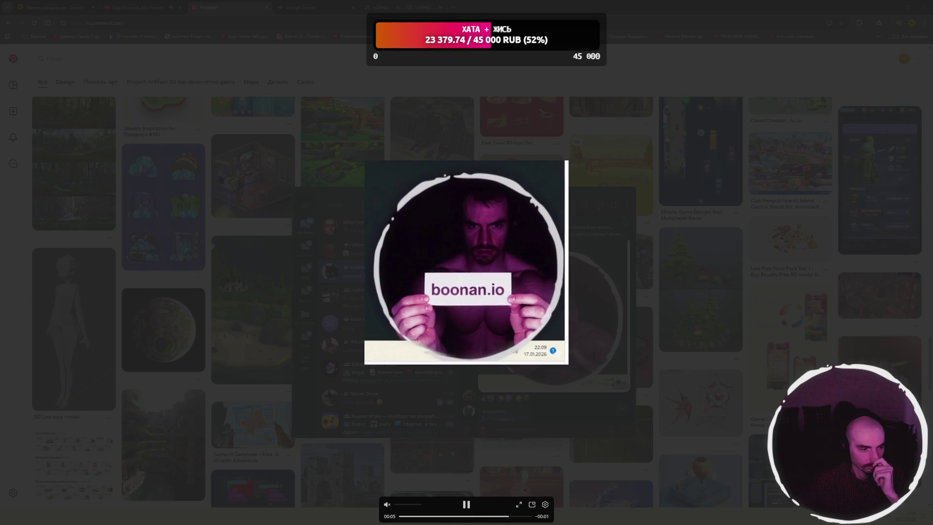
Replay the round video, close and reopen the viewer, then close the Telegram window.
{"action": "left_click", "coordinate": [467, 505]}
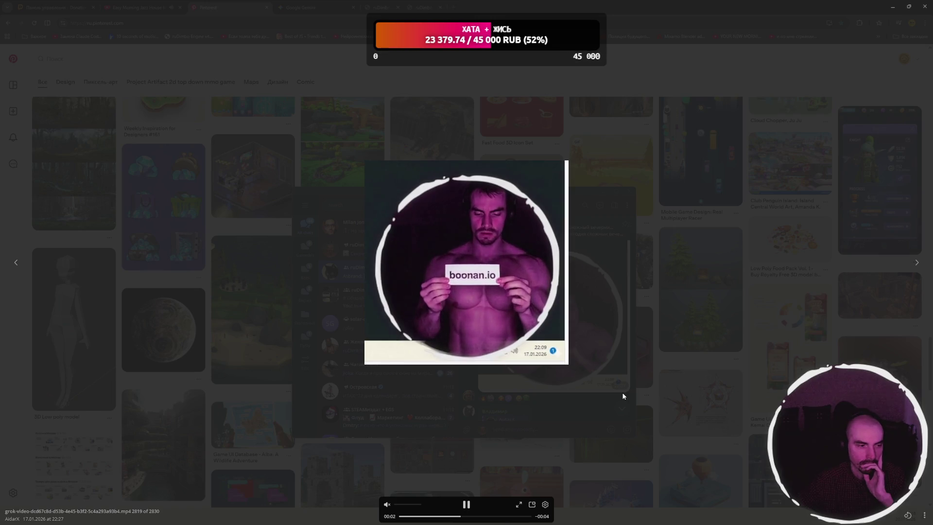
{"action": "left_click", "coordinate": [704, 335]}
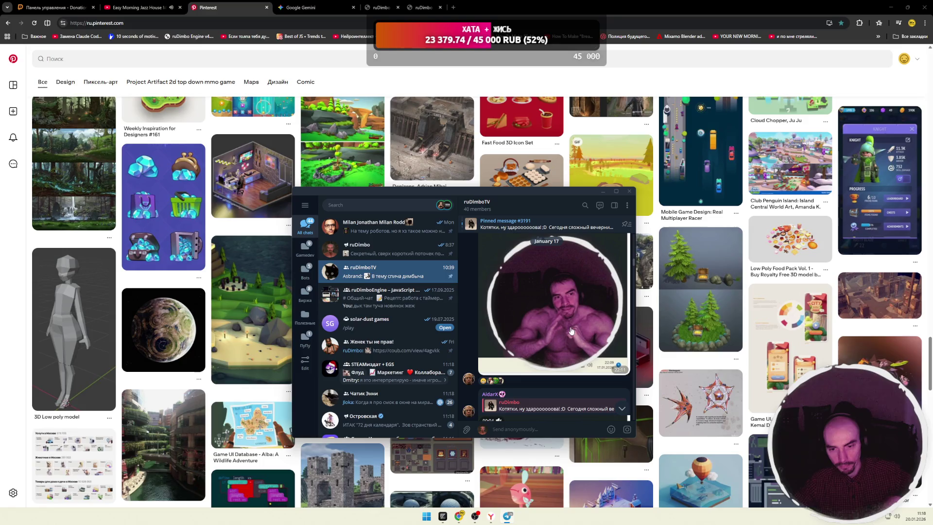
{"action": "left_click", "coordinate": [602, 328]}
{"action": "left_click", "coordinate": [747, 322]}
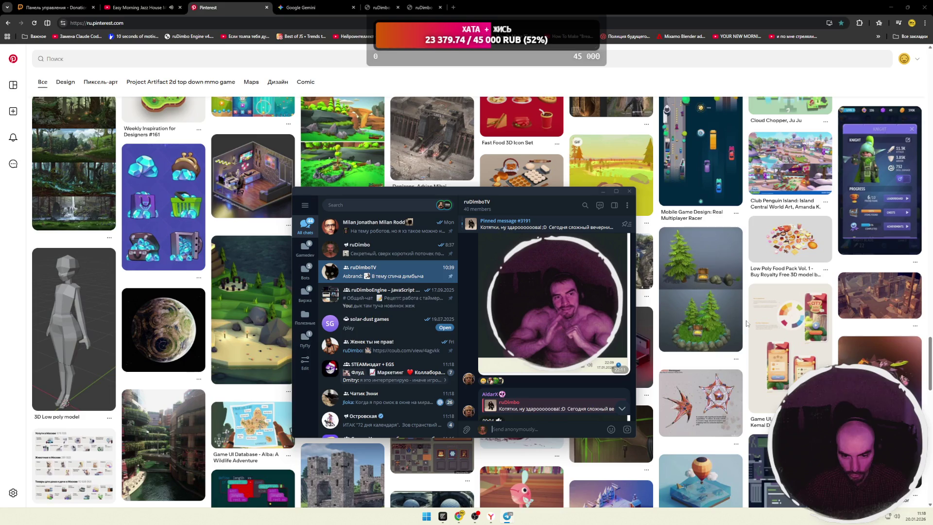
{"action": "scroll", "coordinate": [587, 327], "scroll_direction": "down", "scroll_amount": 2}
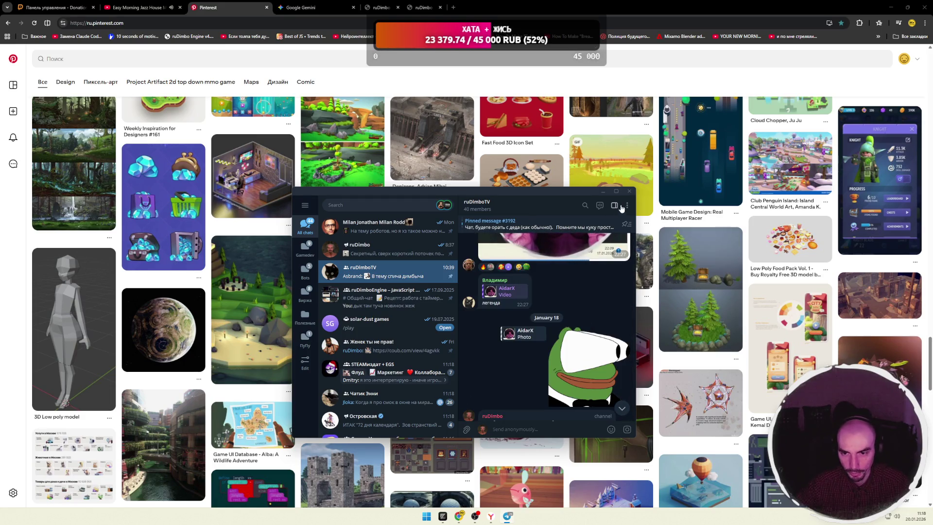
{"action": "left_click", "coordinate": [630, 192]}
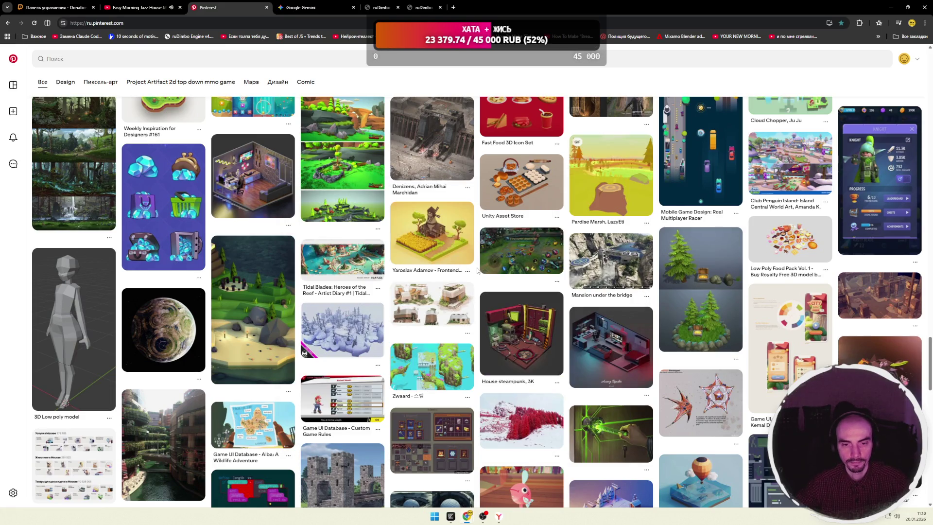
Reload the Pinterest home feed, then play the Slow Morning House Music Mix on YouTube.
{"action": "scroll", "coordinate": [478, 271], "scroll_direction": "down", "scroll_amount": 3}
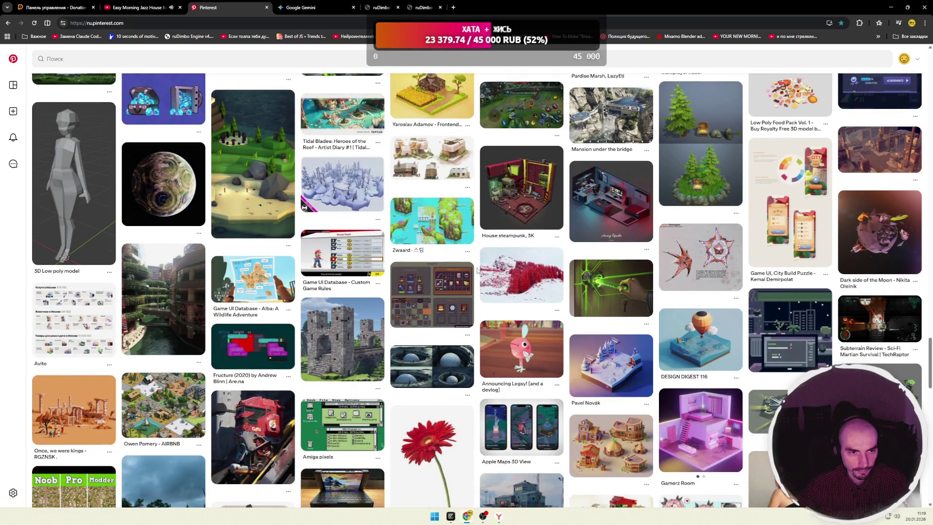
{"action": "scroll", "coordinate": [478, 271], "scroll_direction": "down", "scroll_amount": 4}
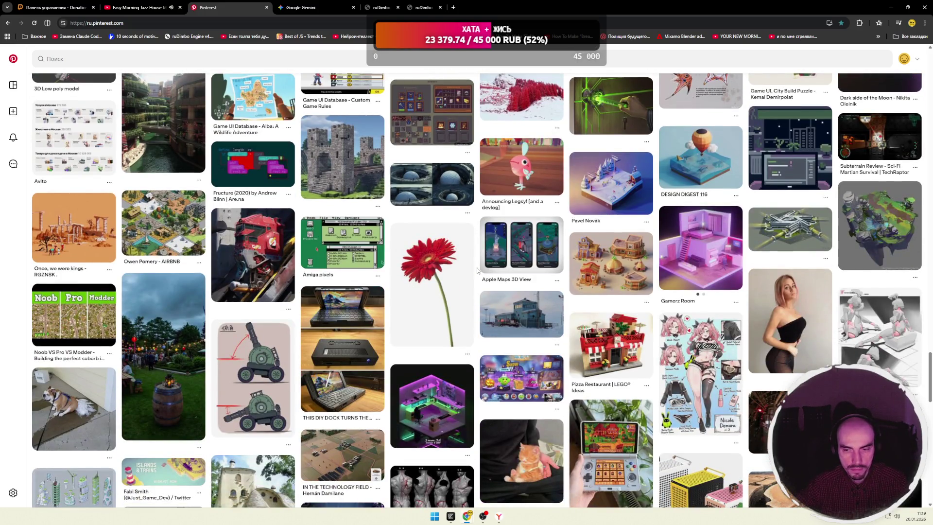
{"action": "scroll", "coordinate": [478, 271], "scroll_direction": "down", "scroll_amount": 3}
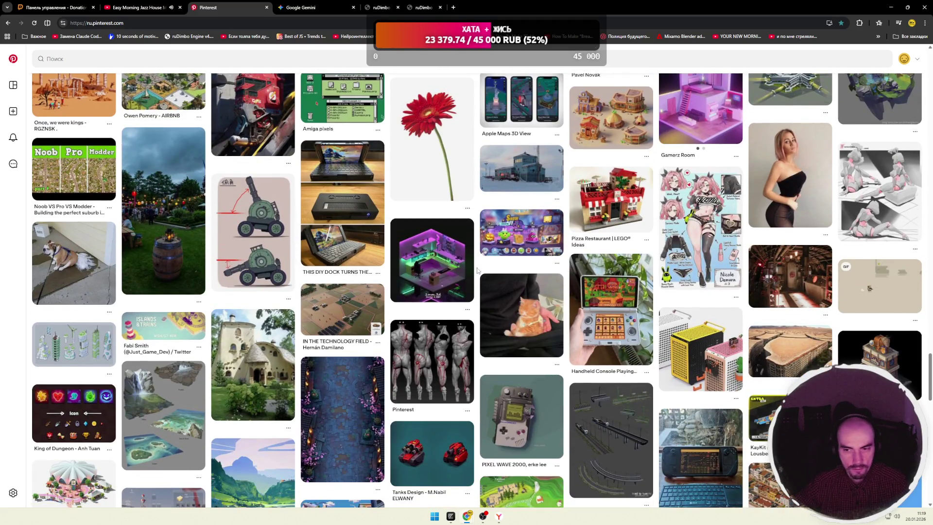
{"action": "scroll", "coordinate": [478, 271], "scroll_direction": "down", "scroll_amount": 2}
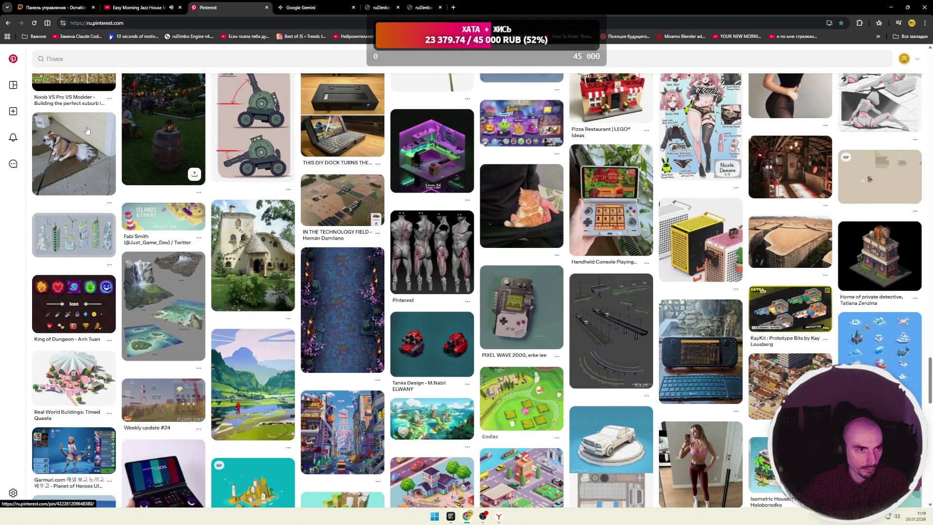
{"action": "left_click", "coordinate": [13, 58]}
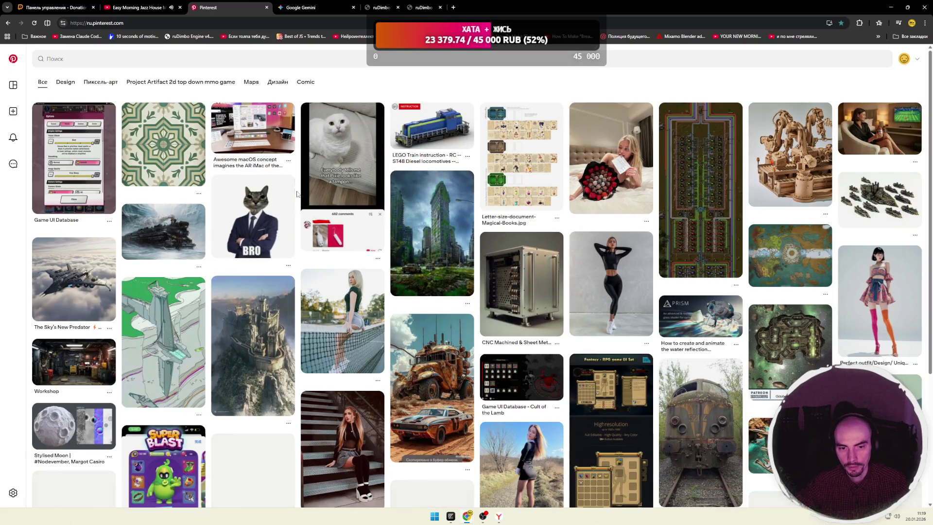
{"action": "scroll", "coordinate": [297, 194], "scroll_direction": "down", "scroll_amount": 3}
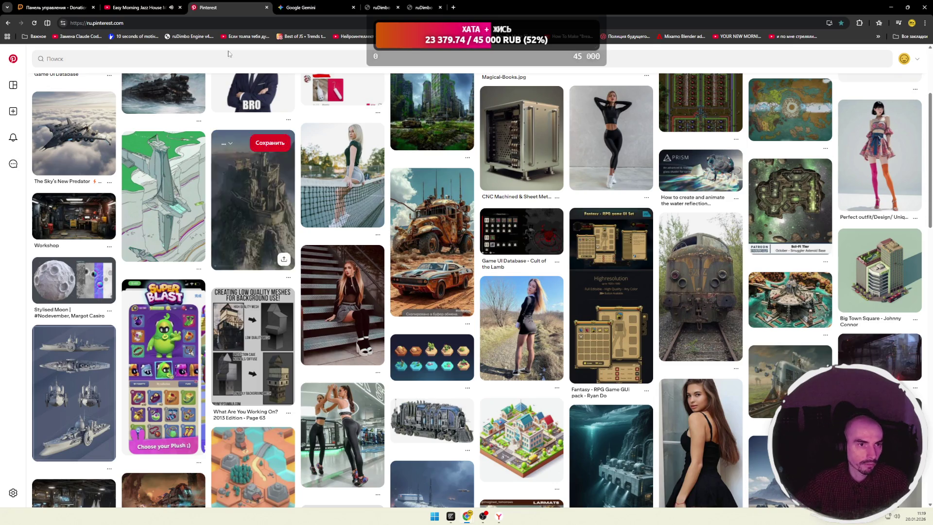
{"action": "left_click", "coordinate": [165, 10]}
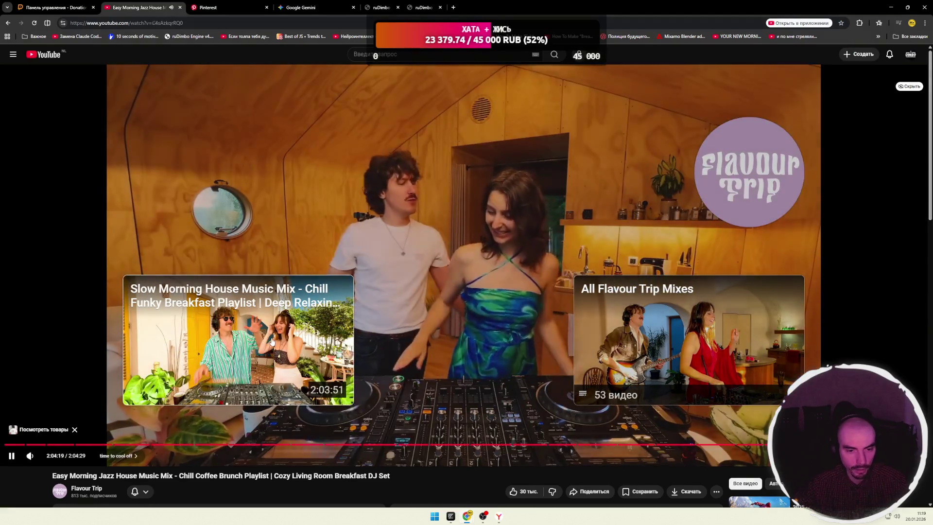
{"action": "left_click", "coordinate": [272, 342]}
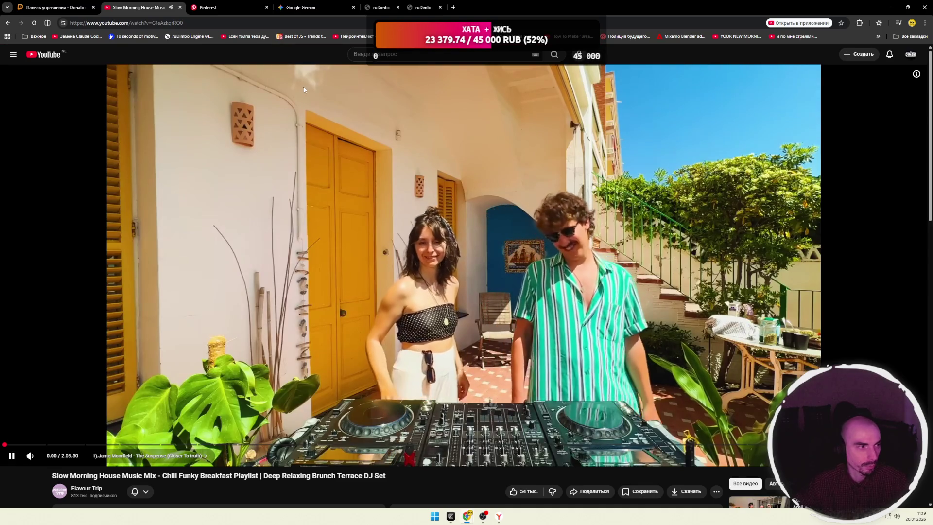
Switch to Telegram with Alt+Tab and open the ruDimbo channel chat.
{"action": "key", "text": "alt+Tab"}
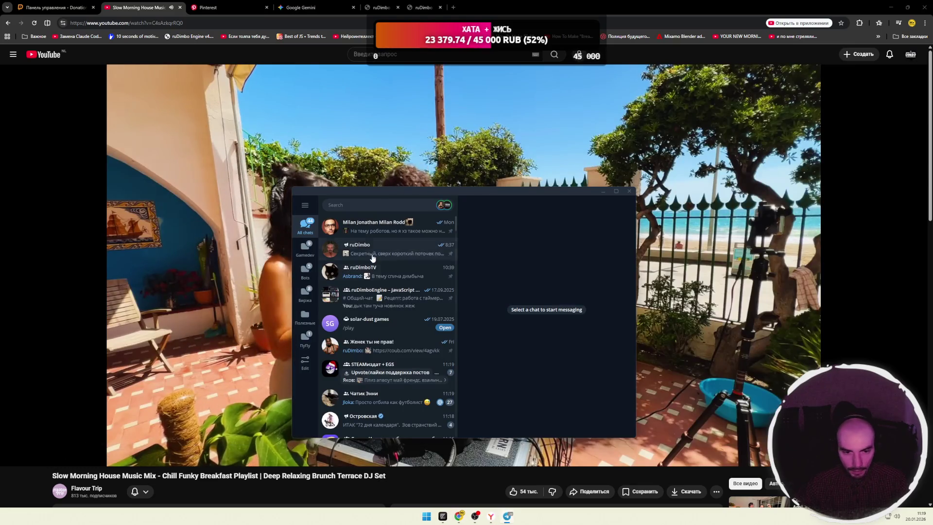
{"action": "left_click", "coordinate": [371, 252]}
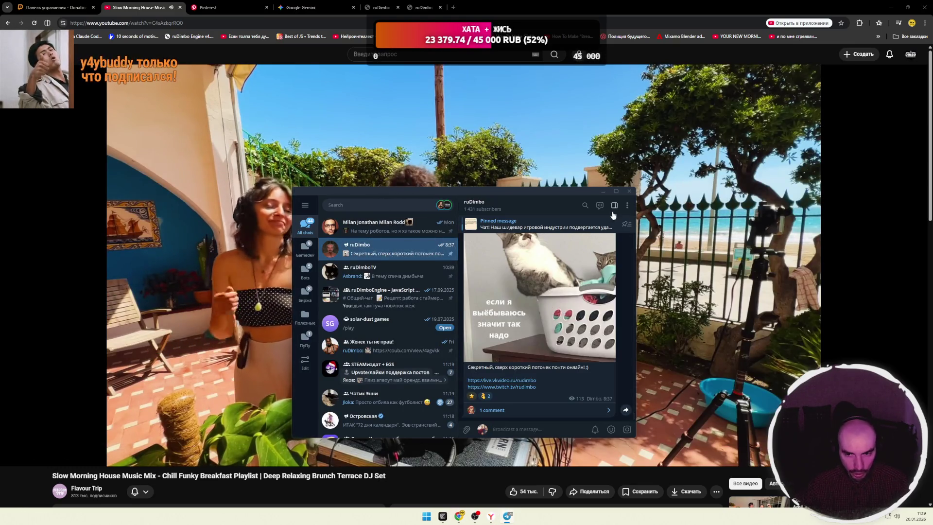
Close the Telegram window showing the ruDimbo channel's latest post.
{"action": "left_click", "coordinate": [629, 191]}
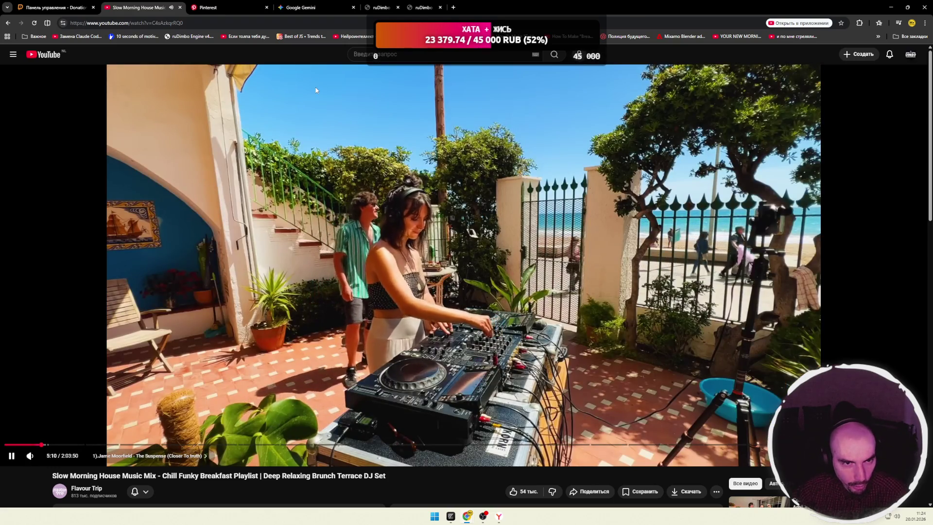
Close the Pinterest tab, return to the localhost:5173 game, and lock the pointer in the left pane.
{"action": "left_click", "coordinate": [382, 7]}
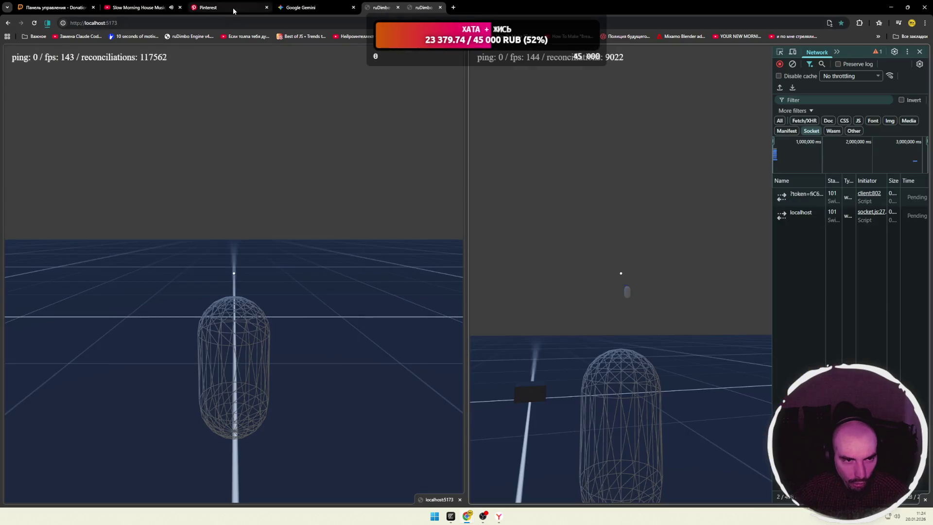
{"action": "left_click", "coordinate": [233, 8]}
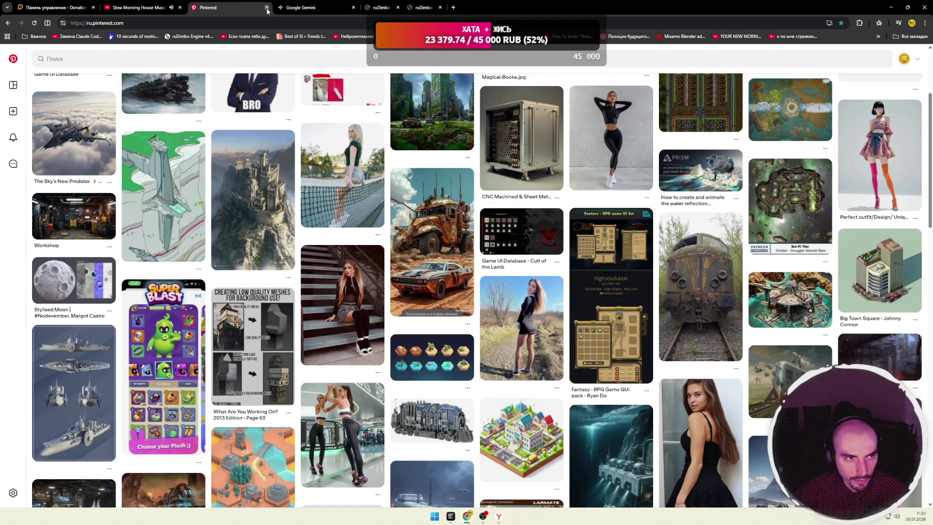
{"action": "left_click", "coordinate": [267, 7]}
{"action": "left_click", "coordinate": [294, 8]}
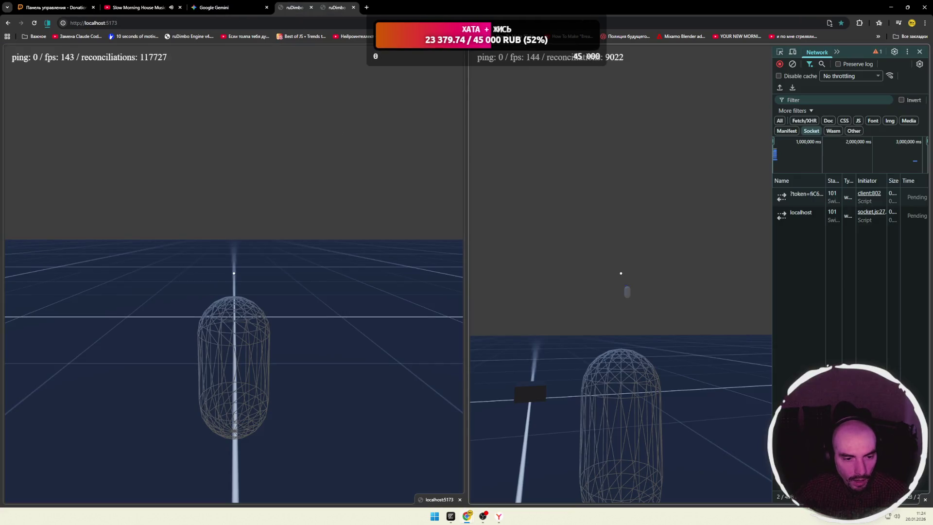
{"action": "left_click", "coordinate": [314, 158]}
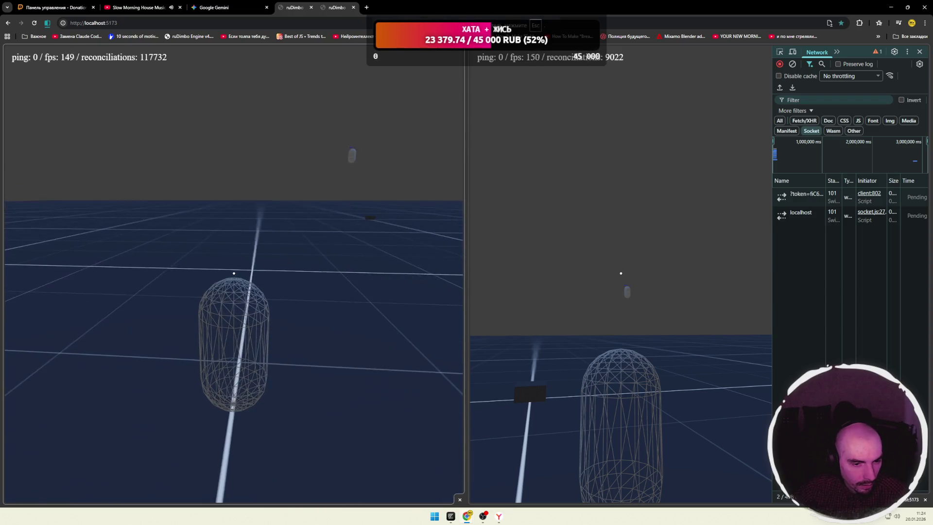
Release pointer lock in the left game pane with Esc while new websocket connections appear.
{"action": "key", "text": "Escape"}
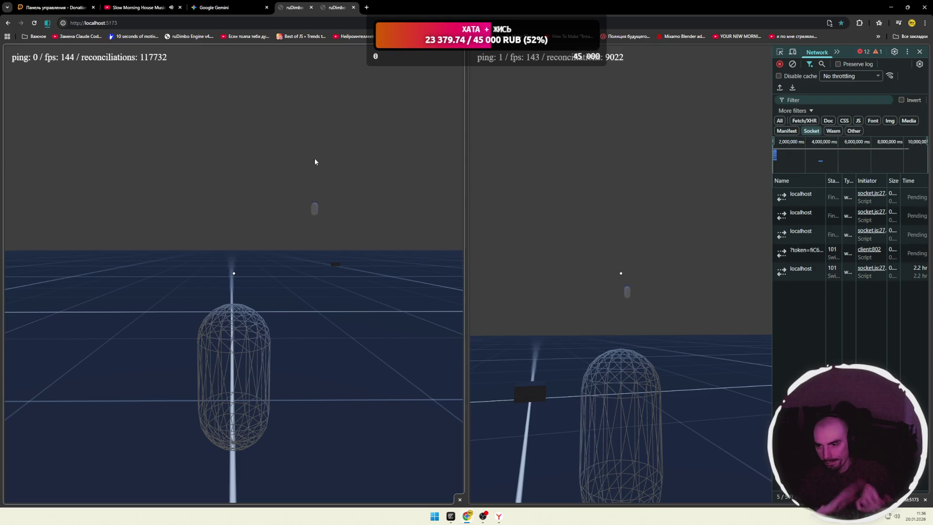
Inspect the latest localhost socket, widen DevTools, and cycle its message filter through Send, Receive, then All.
{"action": "left_click", "coordinate": [785, 274]}
{"action": "left_click_drag", "start_coordinate": [774, 279], "coordinate": [627, 279]}
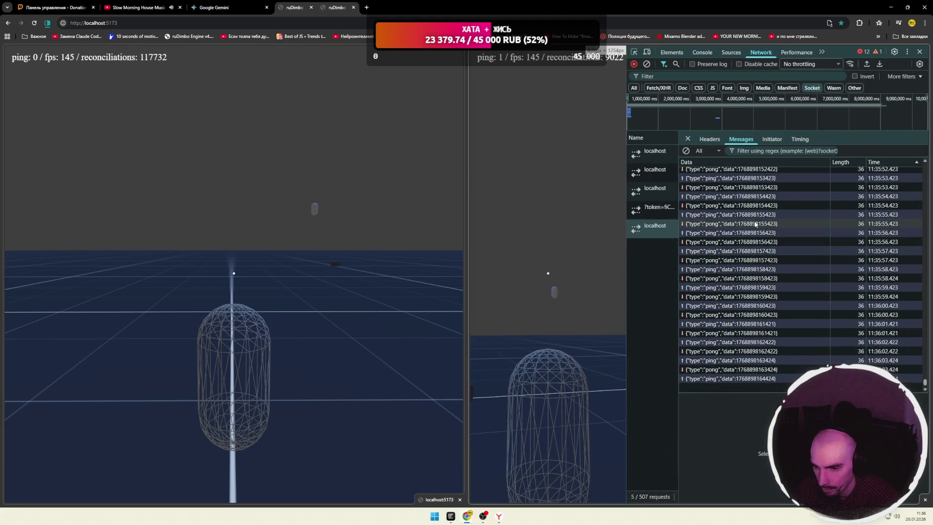
{"action": "left_click", "coordinate": [708, 150]}
{"action": "left_click", "coordinate": [709, 171]}
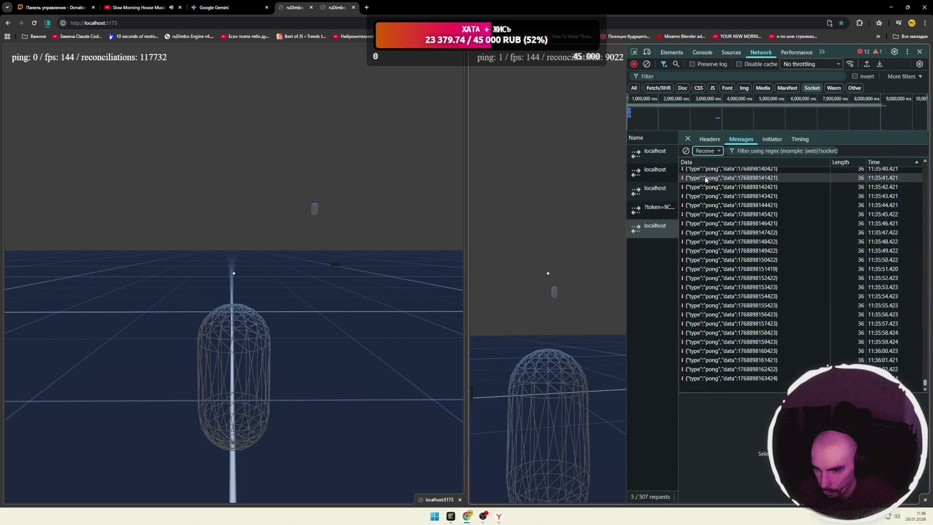
{"action": "left_click", "coordinate": [707, 151]}
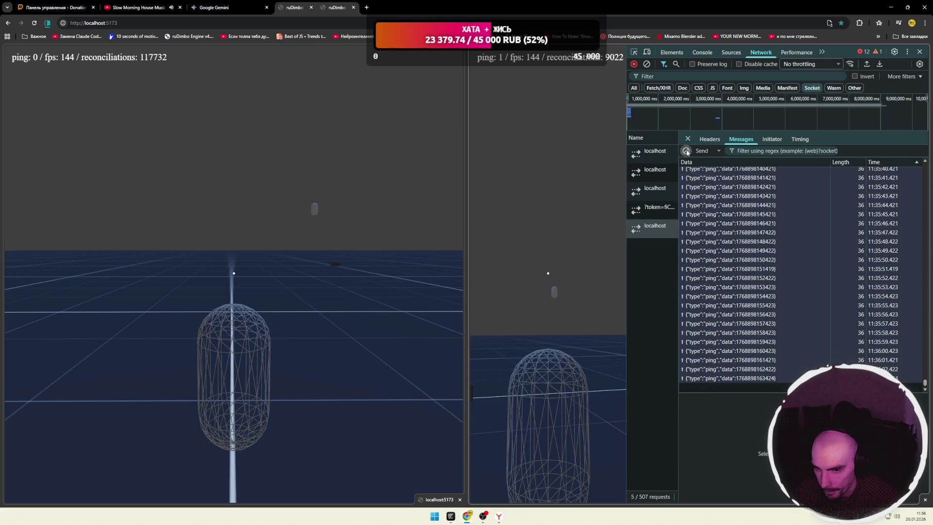
{"action": "left_click", "coordinate": [715, 181]}
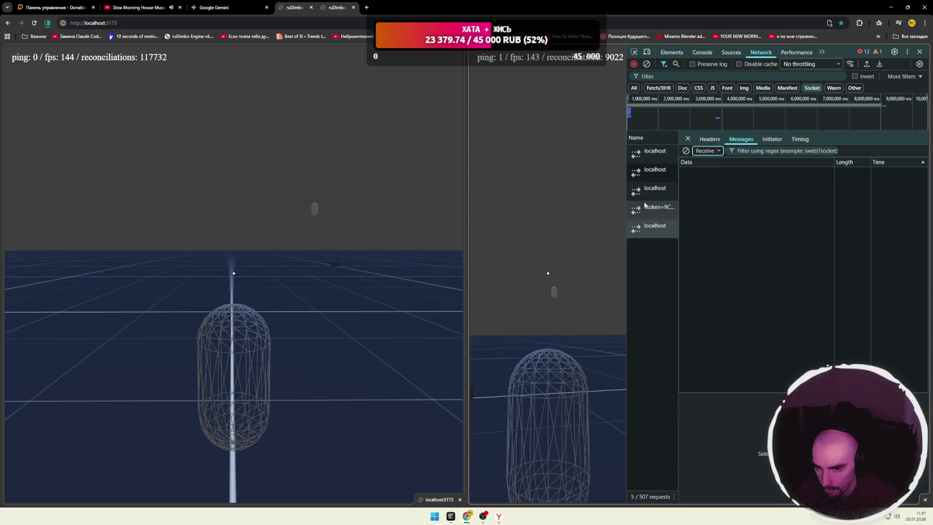
{"action": "left_click", "coordinate": [655, 192]}
{"action": "left_click", "coordinate": [655, 153]}
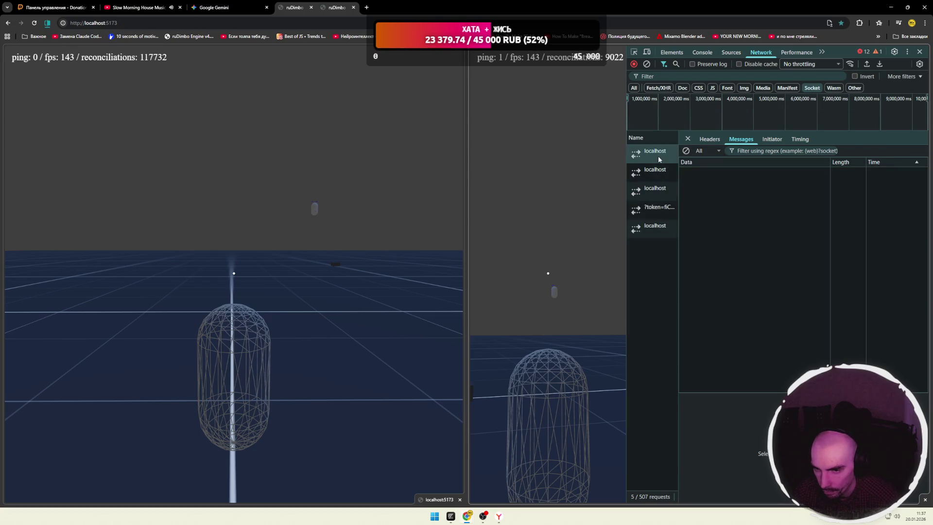
Select the last localhost socket, narrow DevTools for the right game view, and load Twitch in a new tab.
{"action": "left_click", "coordinate": [654, 226]}
{"action": "left_click_drag", "start_coordinate": [627, 179], "coordinate": [719, 179]}
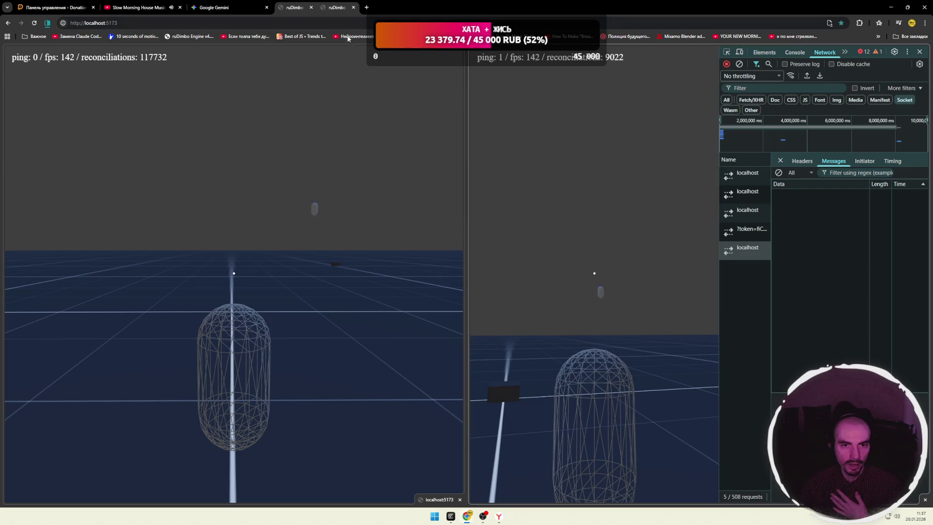
{"action": "left_click", "coordinate": [367, 7]}
{"action": "left_click", "coordinate": [323, 185]}
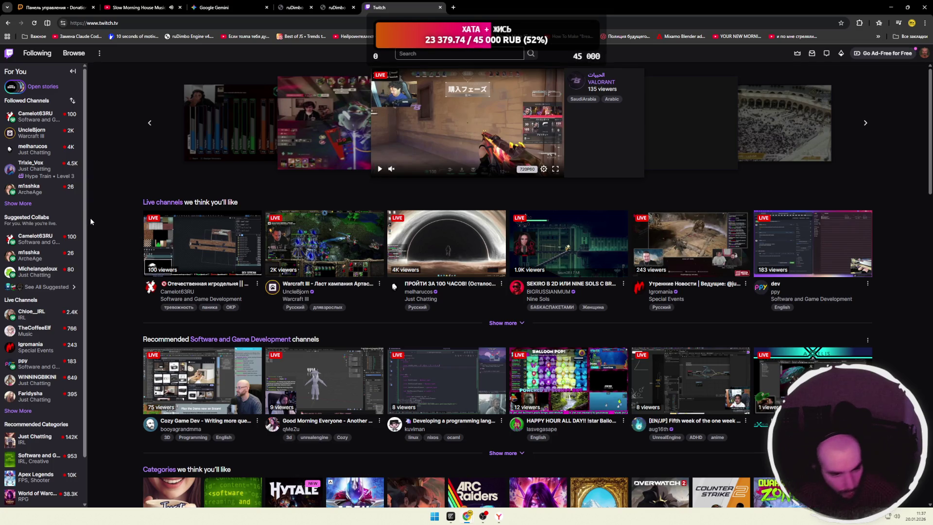
Use Show More twice in Followed Channels to list all followed channels, including offline ones.
{"action": "left_click", "coordinate": [18, 203]}
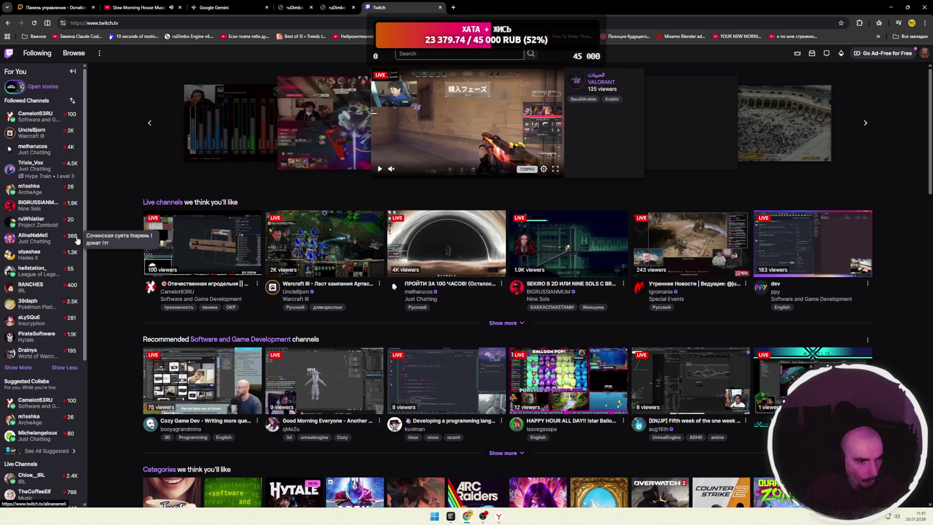
{"action": "scroll", "coordinate": [34, 360], "scroll_direction": "down", "scroll_amount": 3}
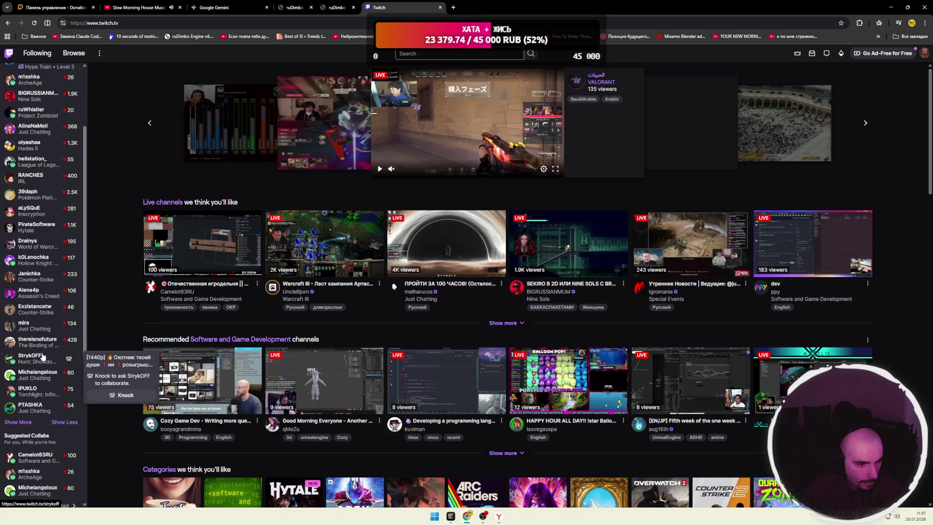
{"action": "left_click", "coordinate": [18, 385]}
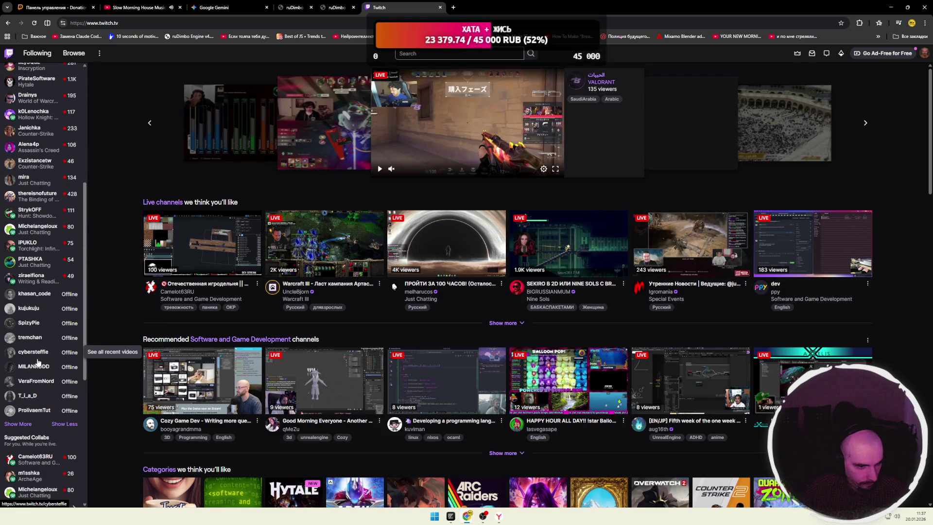
{"action": "scroll", "coordinate": [38, 362], "scroll_direction": "up", "scroll_amount": 3}
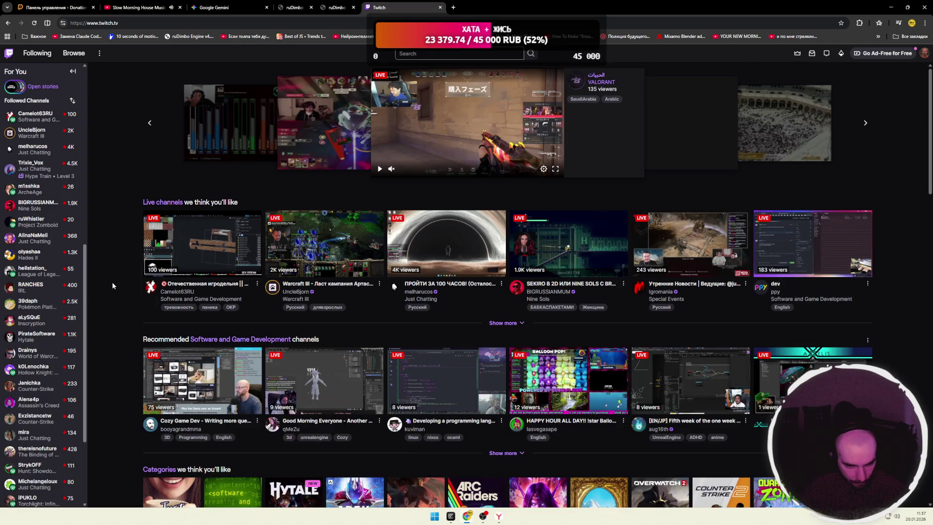
{"action": "scroll", "coordinate": [49, 282], "scroll_direction": "down", "scroll_amount": 7}
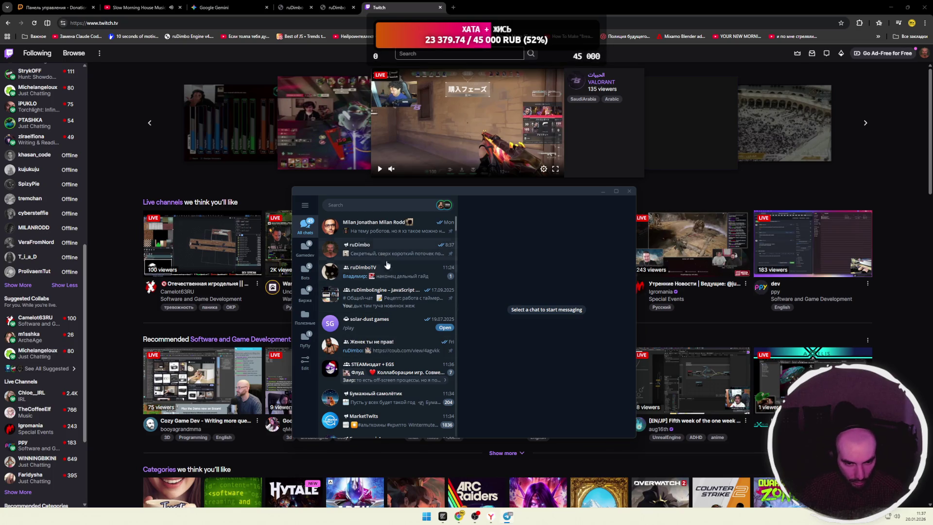
Scroll down the Telegram chat list and open the software-development streamer's channel.
{"action": "scroll", "coordinate": [401, 333], "scroll_direction": "down", "scroll_amount": 3}
{"action": "scroll", "coordinate": [408, 331], "scroll_direction": "down", "scroll_amount": 5}
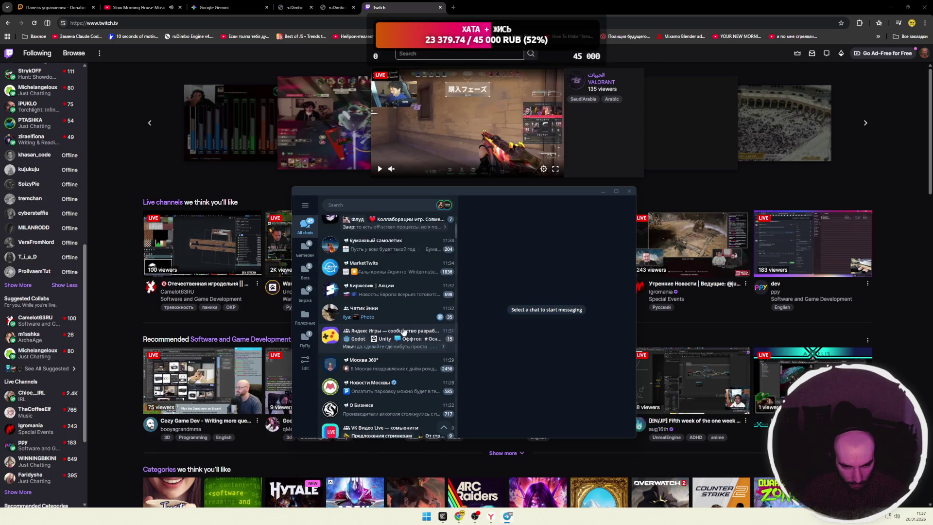
{"action": "scroll", "coordinate": [391, 331], "scroll_direction": "down", "scroll_amount": 5}
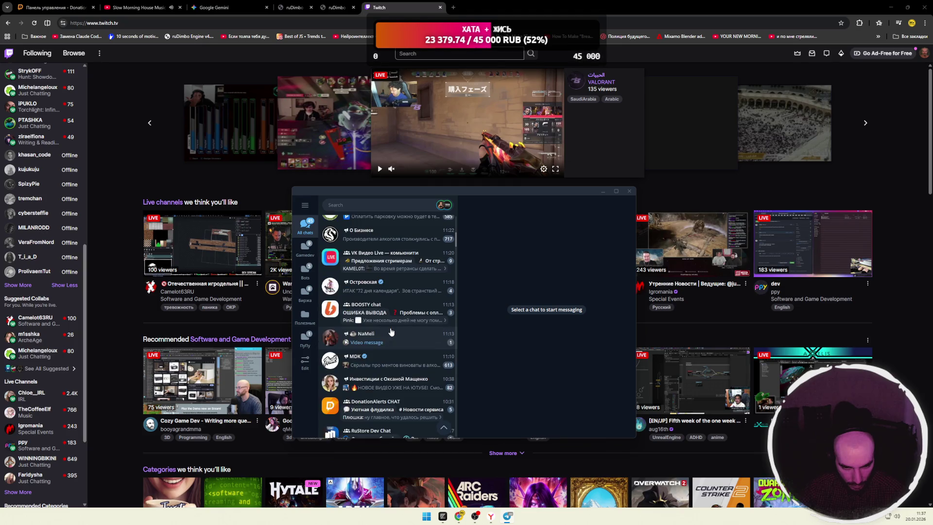
{"action": "scroll", "coordinate": [391, 331], "scroll_direction": "down", "scroll_amount": 5}
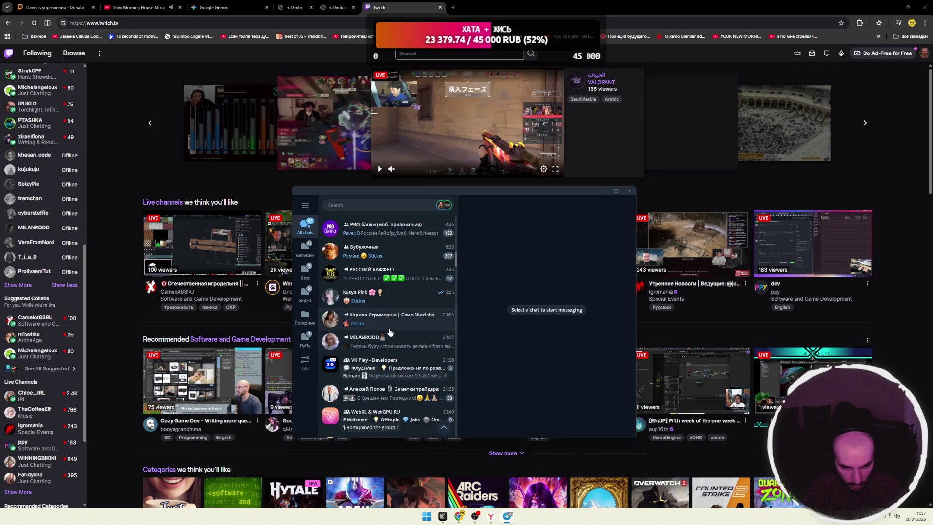
{"action": "left_click", "coordinate": [390, 338]}
Scroll through the channel's recent posts, including the stream-online announcement and model-comparison notes.
{"action": "scroll", "coordinate": [531, 389], "scroll_direction": "up", "scroll_amount": 5}
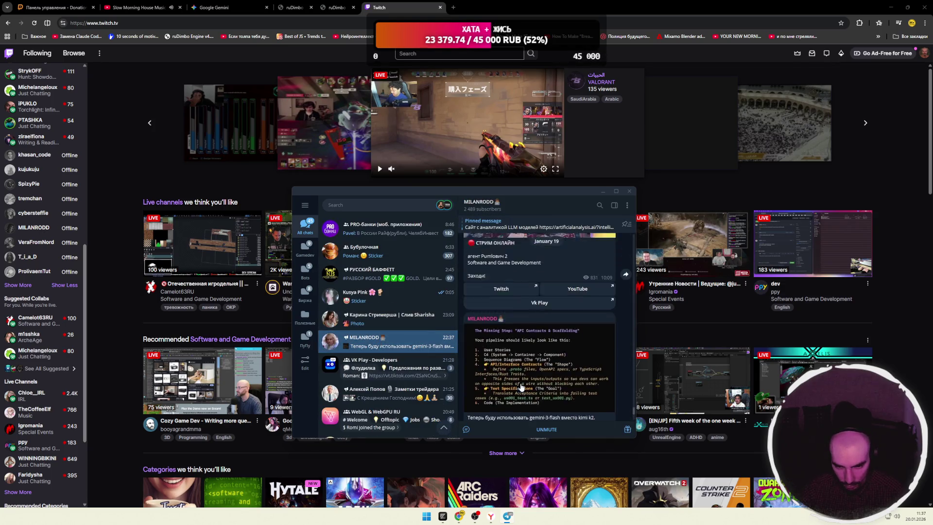
{"action": "scroll", "coordinate": [522, 380], "scroll_direction": "up", "scroll_amount": 2}
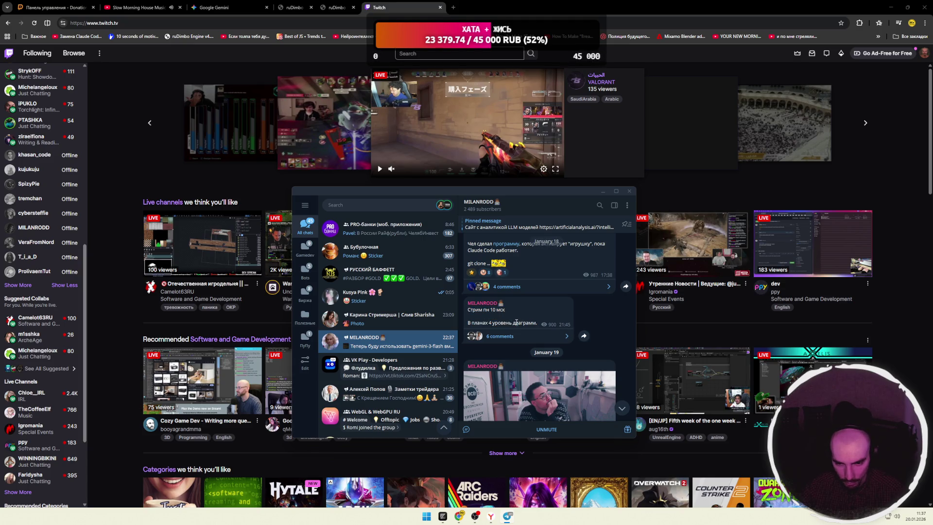
{"action": "scroll", "coordinate": [551, 344], "scroll_direction": "down", "scroll_amount": 1}
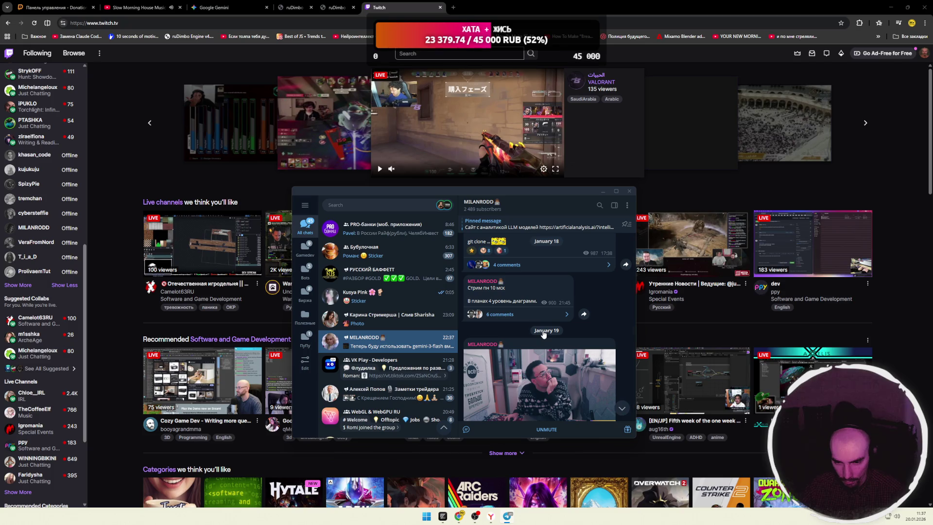
{"action": "scroll", "coordinate": [554, 339], "scroll_direction": "down", "scroll_amount": 5}
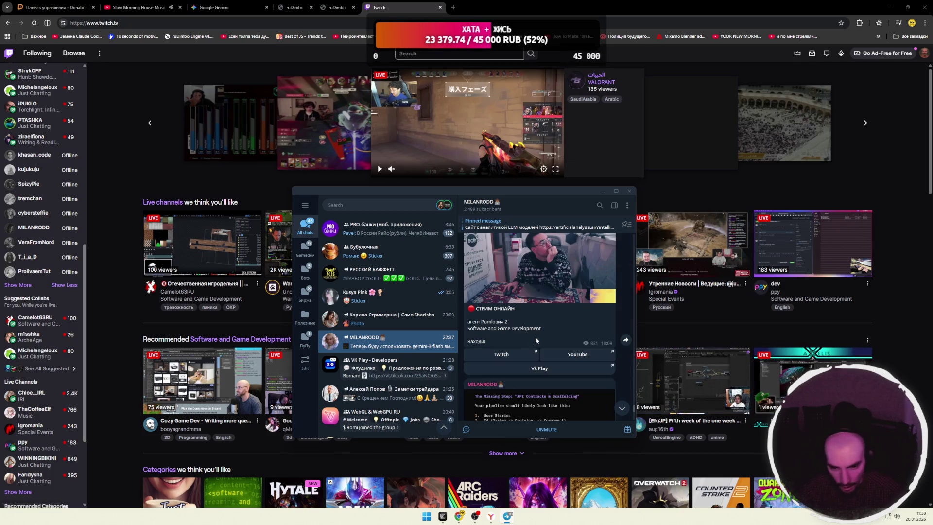
{"action": "scroll", "coordinate": [552, 339], "scroll_direction": "down", "scroll_amount": 5}
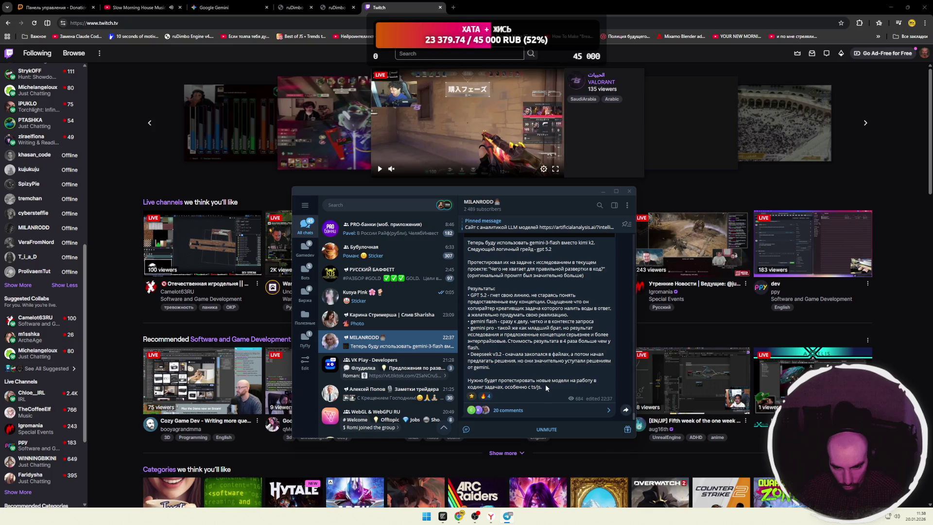
{"action": "scroll", "coordinate": [537, 368], "scroll_direction": "up", "scroll_amount": 3}
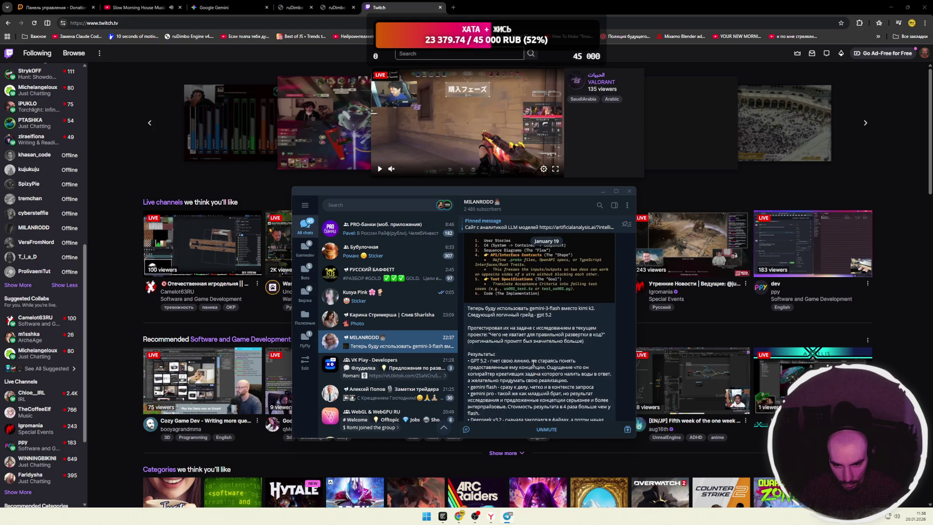
{"action": "scroll", "coordinate": [533, 363], "scroll_direction": "up", "scroll_amount": 5}
{"action": "scroll", "coordinate": [533, 367], "scroll_direction": "down", "scroll_amount": 5}
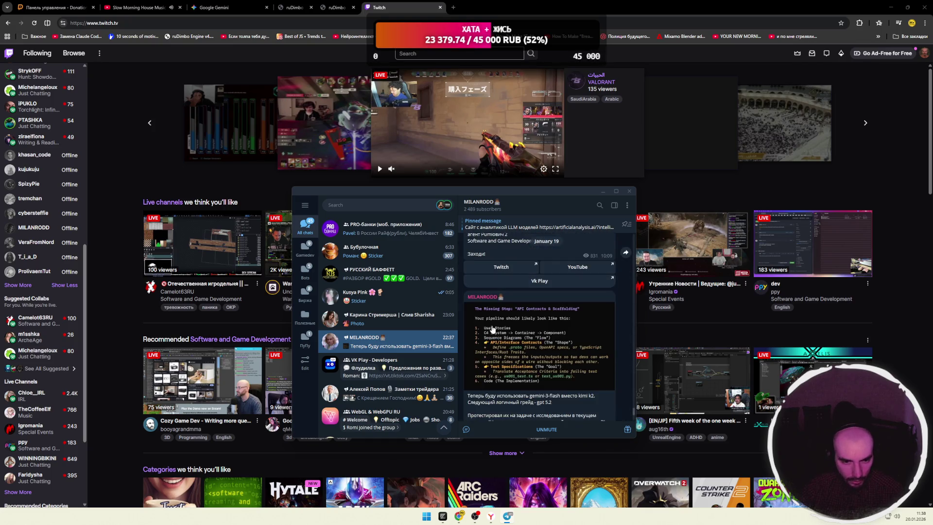
{"action": "scroll", "coordinate": [452, 416], "scroll_direction": "up", "scroll_amount": 10}
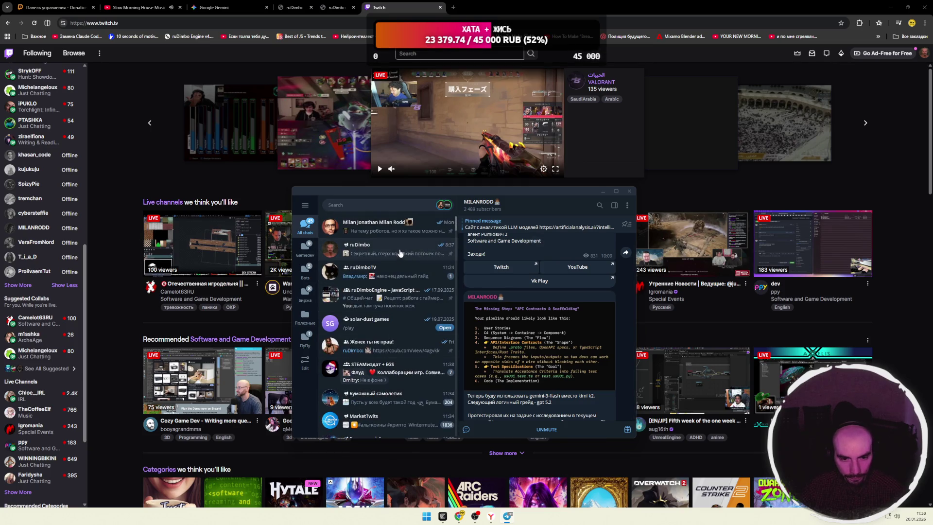
Check the ruDimbo chat, then view and close ruDimboTV's latest Новые видео image.
{"action": "left_click", "coordinate": [399, 250]}
{"action": "key", "text": "ctrl+Tab"}
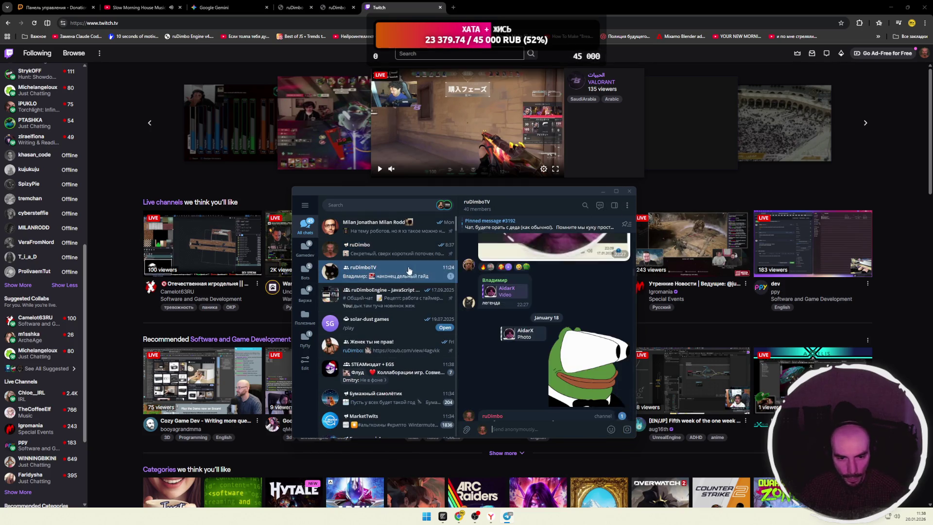
{"action": "left_click", "coordinate": [621, 409]}
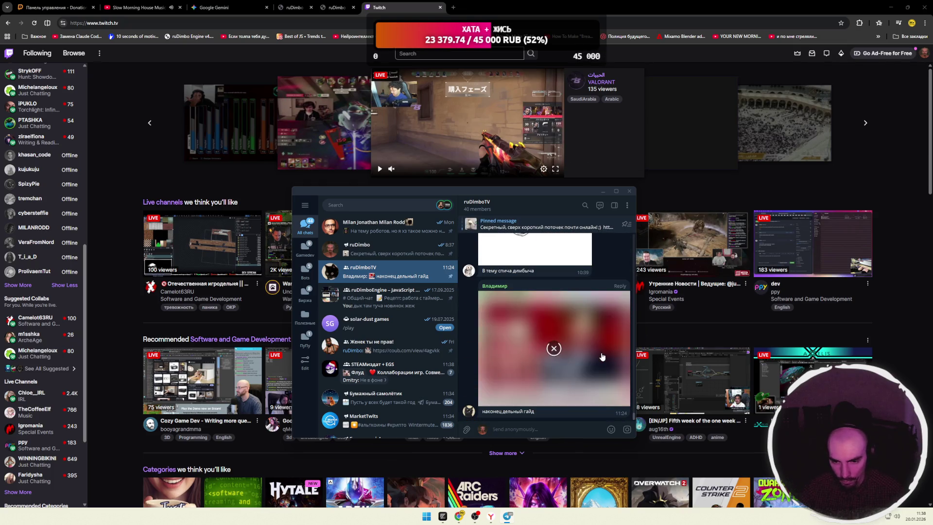
{"action": "left_click", "coordinate": [574, 348]}
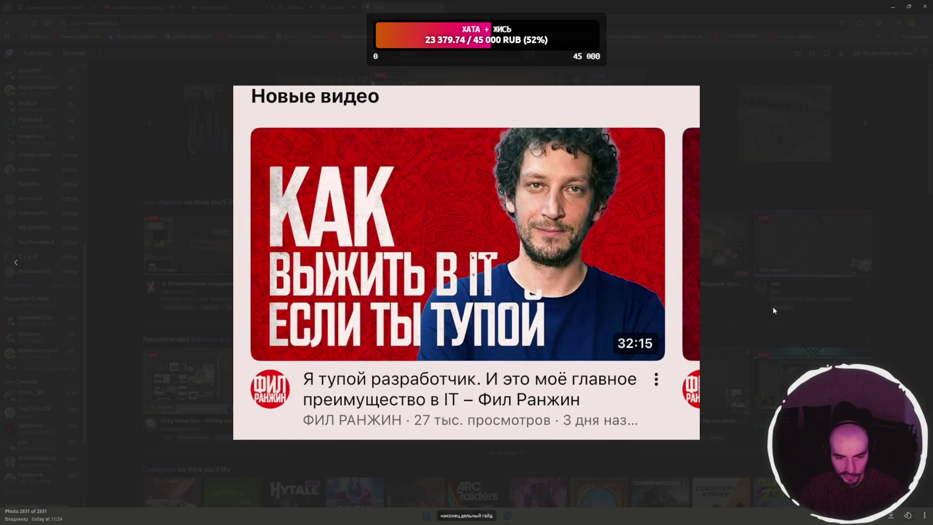
{"action": "left_click", "coordinate": [691, 292]}
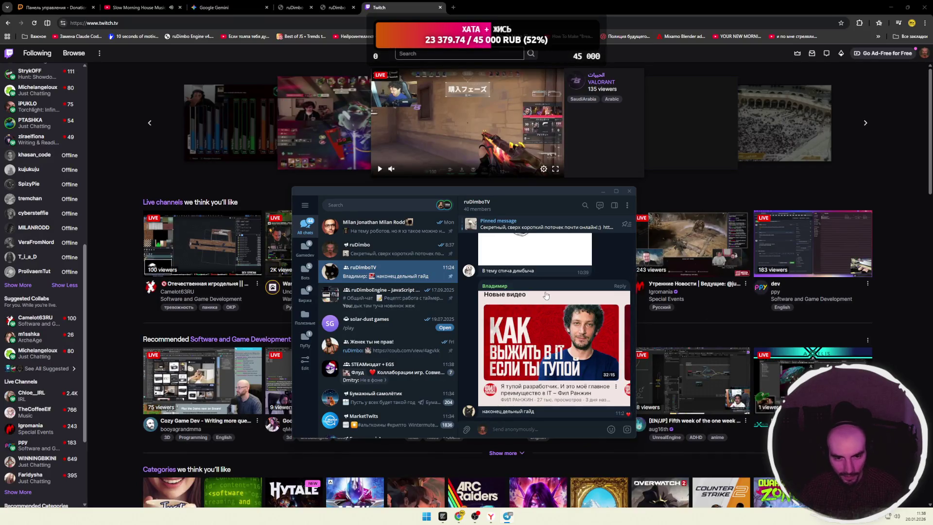
Move the Telegram window to the left and minimize it to return to the browser.
{"action": "left_click_drag", "start_coordinate": [543, 187], "coordinate": [548, 200]}
{"action": "left_click", "coordinate": [508, 516]}
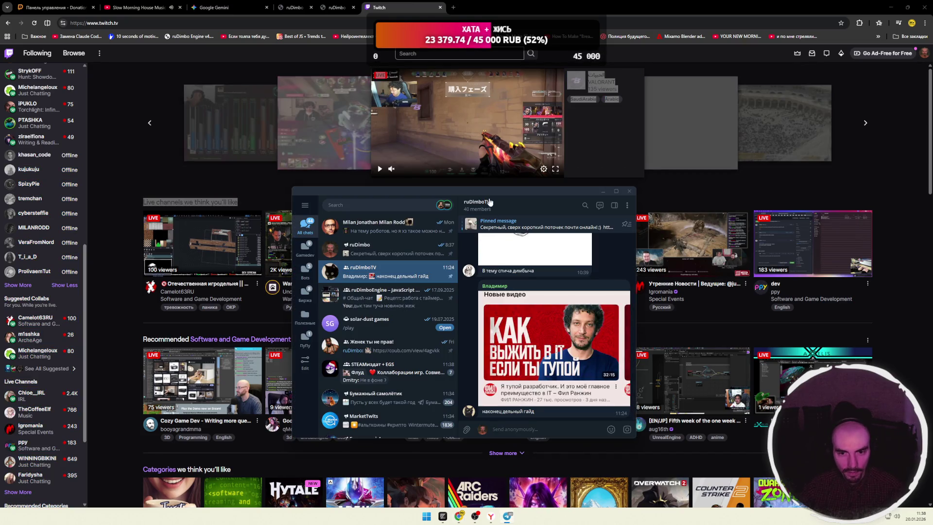
{"action": "left_click_drag", "start_coordinate": [490, 201], "coordinate": [183, 198]}
{"action": "left_click", "coordinate": [394, 287]}
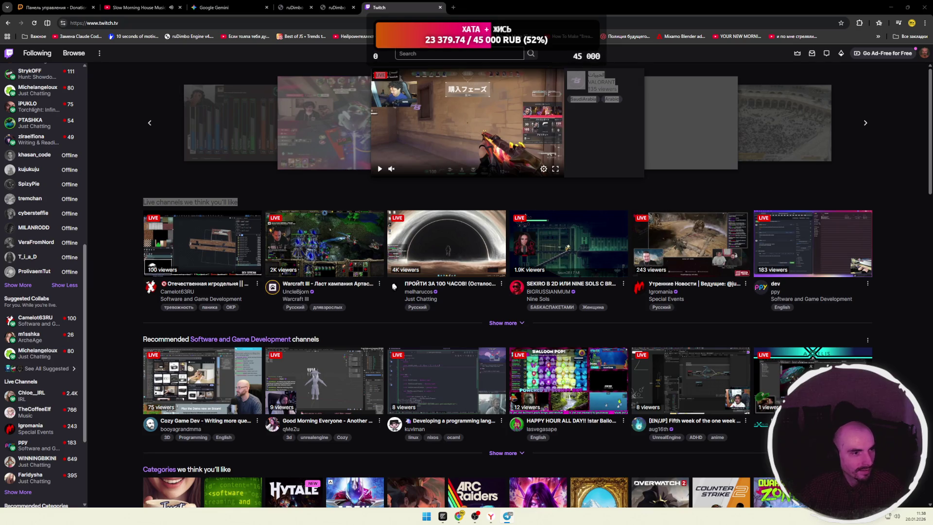
Clear the page selection, close the about:blank popup, and close the Twitch tab.
{"action": "mouse_move", "coordinate": [133, 185]}
{"action": "left_click", "coordinate": [116, 199]}
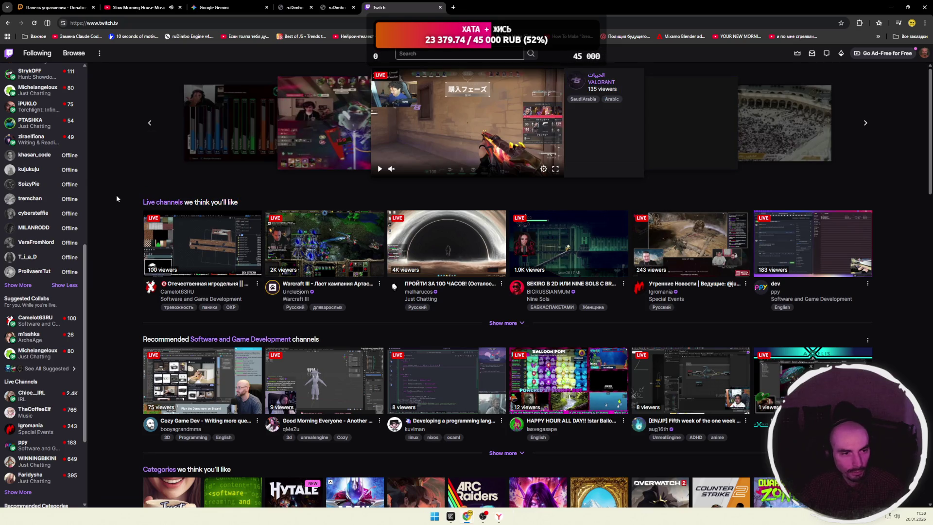
{"action": "left_click", "coordinate": [213, 6]}
{"action": "mouse_move", "coordinate": [49, 144]}
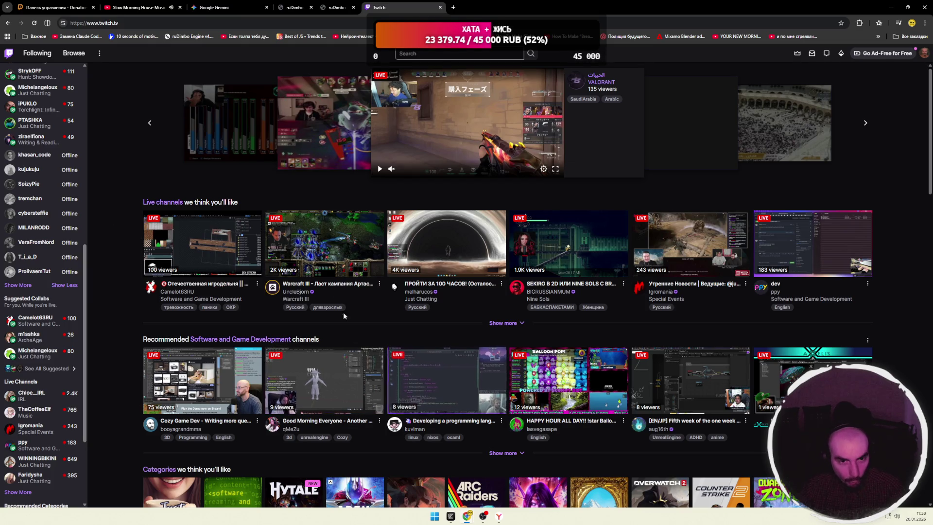
{"action": "left_click", "coordinate": [440, 8]}
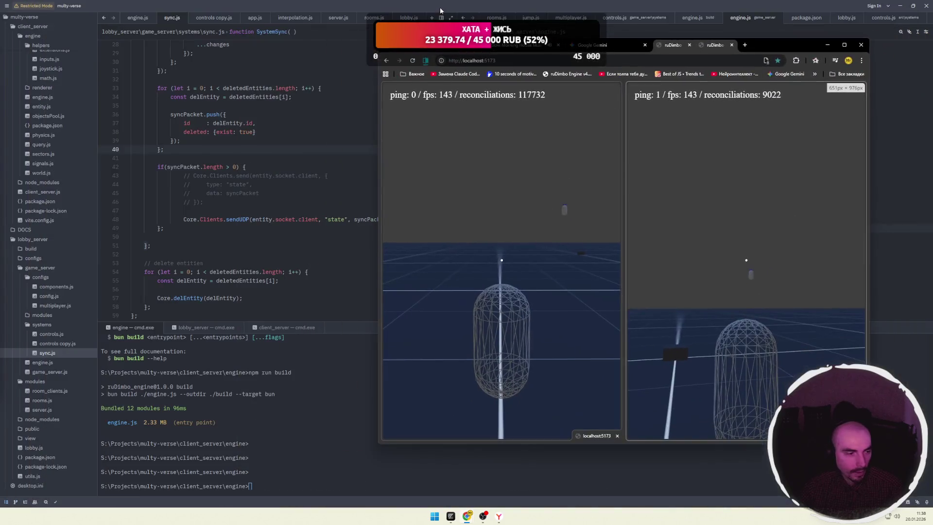
Maximize Chrome, turn the left game camera around the capsule, then open Twitch in a new tab.
{"action": "double_click", "coordinate": [760, 49]}
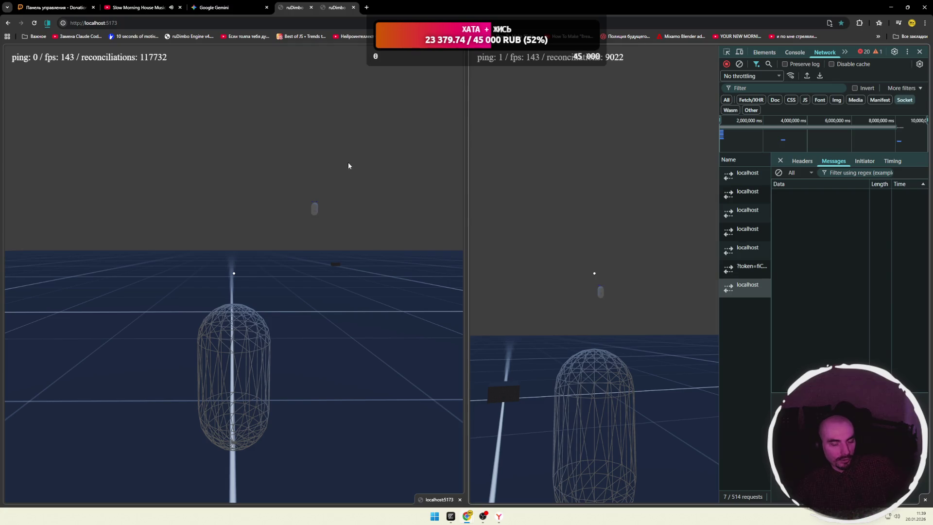
{"action": "left_click", "coordinate": [331, 229]}
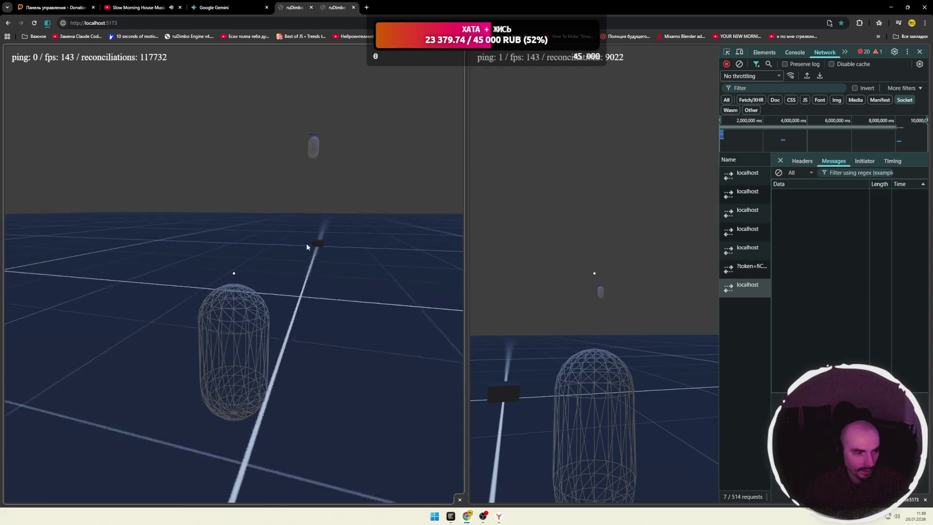
{"action": "left_click", "coordinate": [307, 247]}
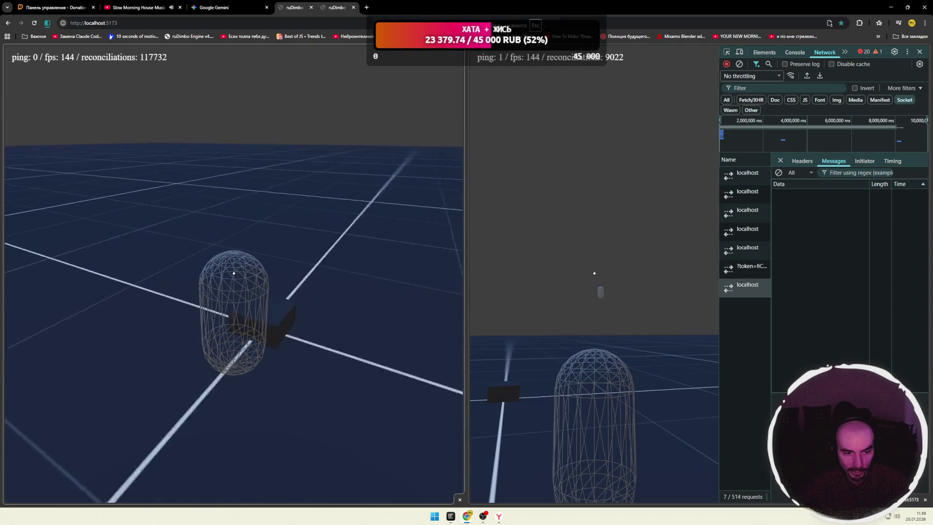
{"action": "key", "text": "Escape"}
{"action": "left_click", "coordinate": [366, 8]}
{"action": "left_click", "coordinate": [324, 184]}
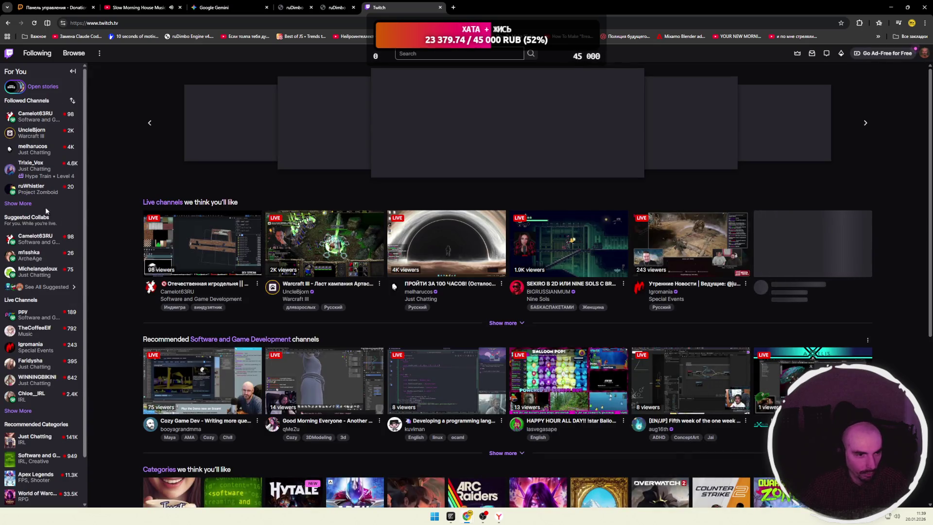
Expand Followed Channels, pause the featured preview, and open a followed channel's live stream.
{"action": "left_click", "coordinate": [20, 205]}
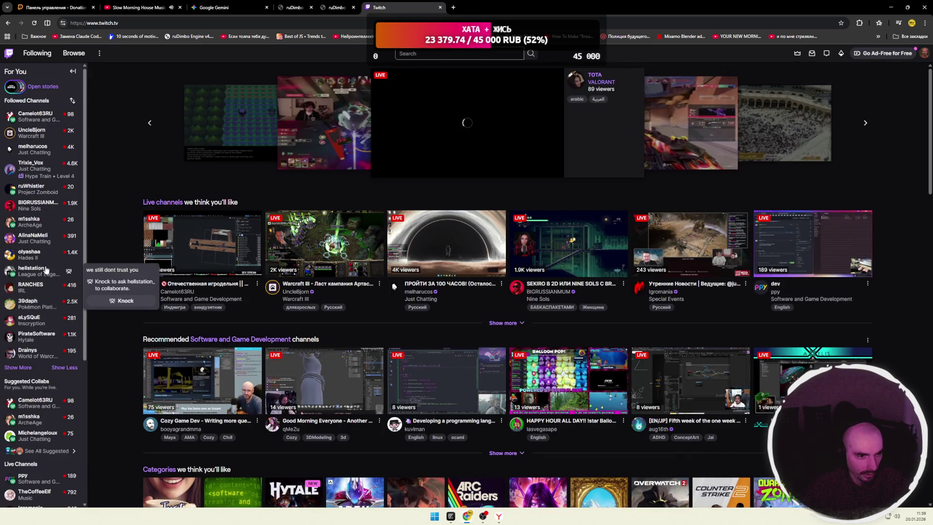
{"action": "left_click", "coordinate": [380, 170]}
{"action": "scroll", "coordinate": [46, 234], "scroll_direction": "down", "scroll_amount": 3}
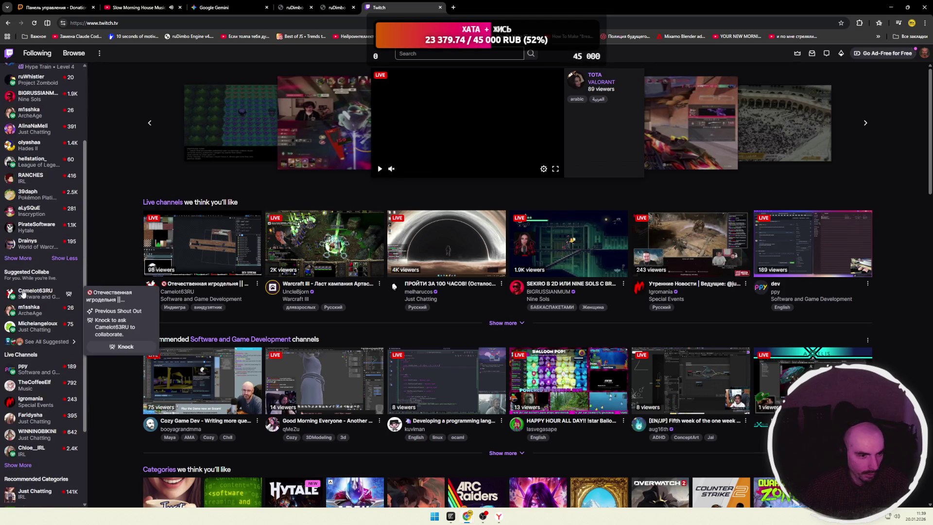
{"action": "scroll", "coordinate": [48, 260], "scroll_direction": "down", "scroll_amount": 1}
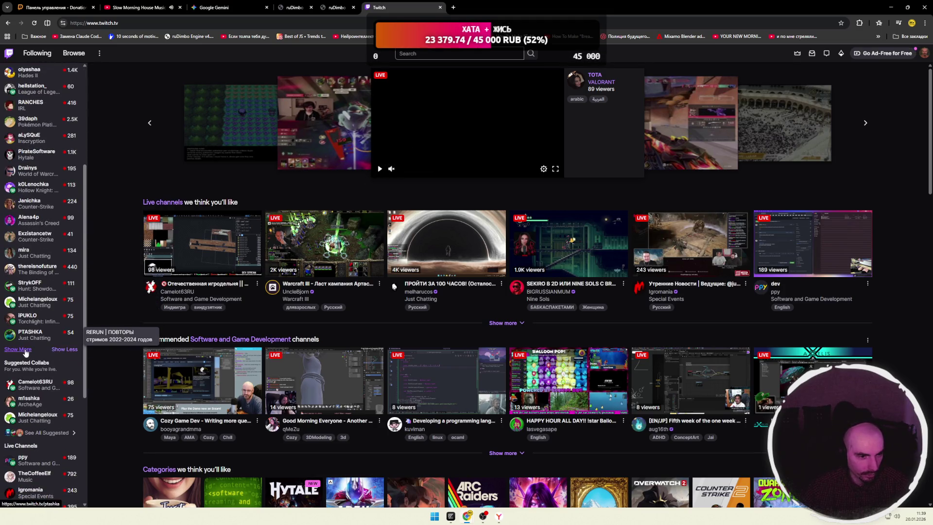
{"action": "scroll", "coordinate": [44, 302], "scroll_direction": "down", "scroll_amount": 2}
{"action": "left_click", "coordinate": [35, 279]}
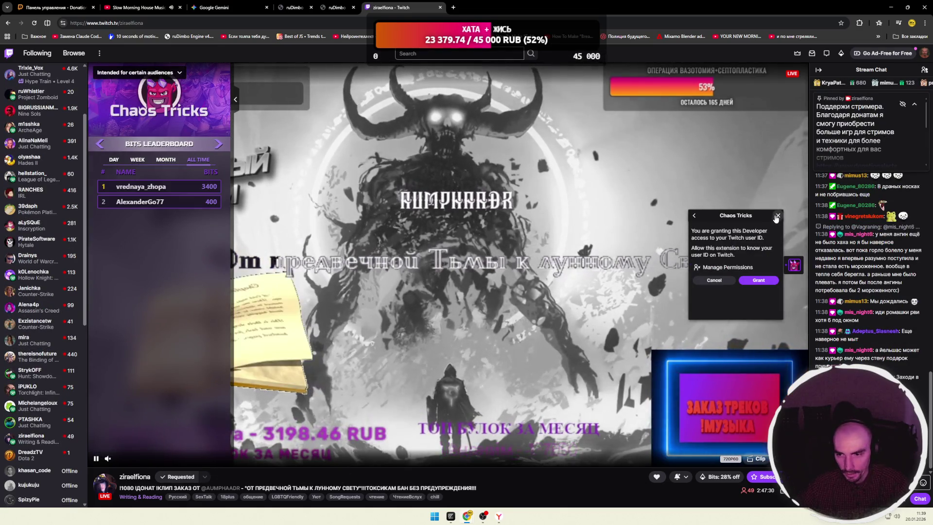
Decline the Chaos Tricks extension permission and cancel the pending call-in request.
{"action": "left_click", "coordinate": [712, 280]}
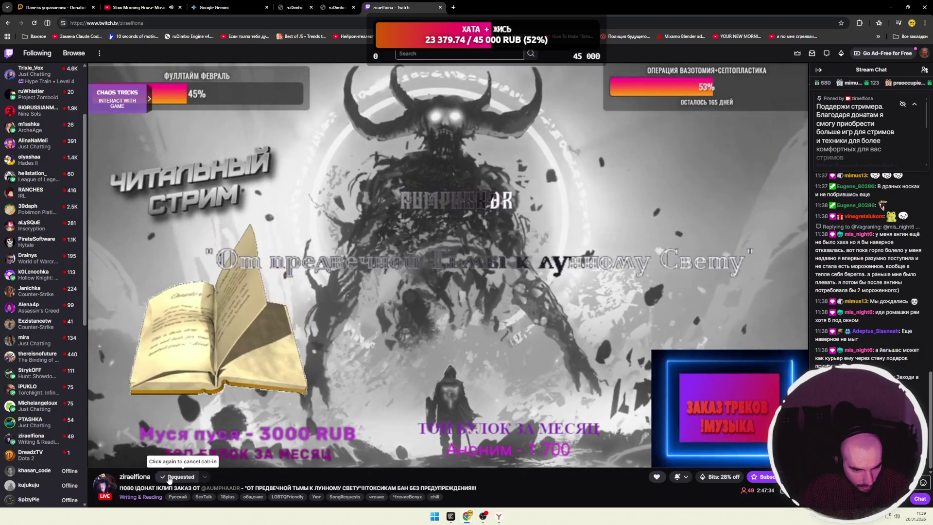
{"action": "left_click", "coordinate": [166, 479]}
{"action": "left_click", "coordinate": [494, 304]}
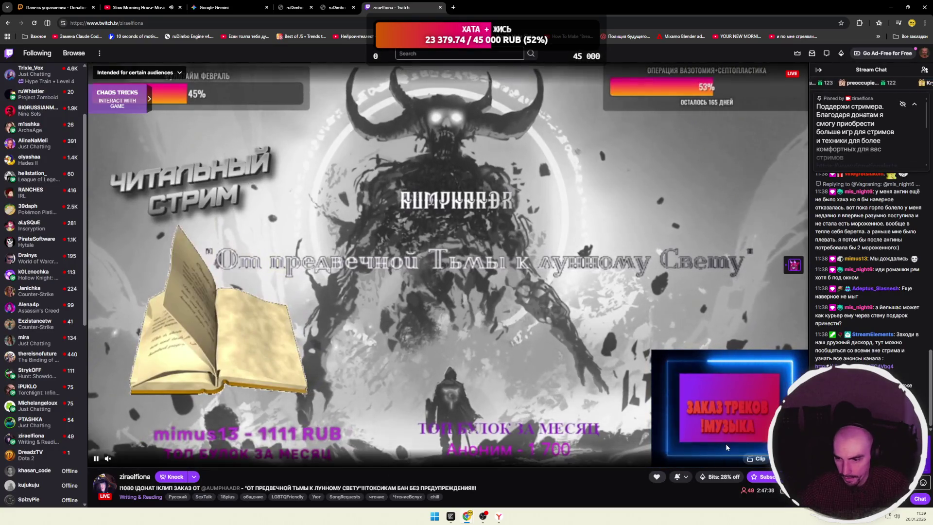
Unmute the stream to about 27% volume, then close the Twitch tab.
{"action": "left_click", "coordinate": [126, 458]}
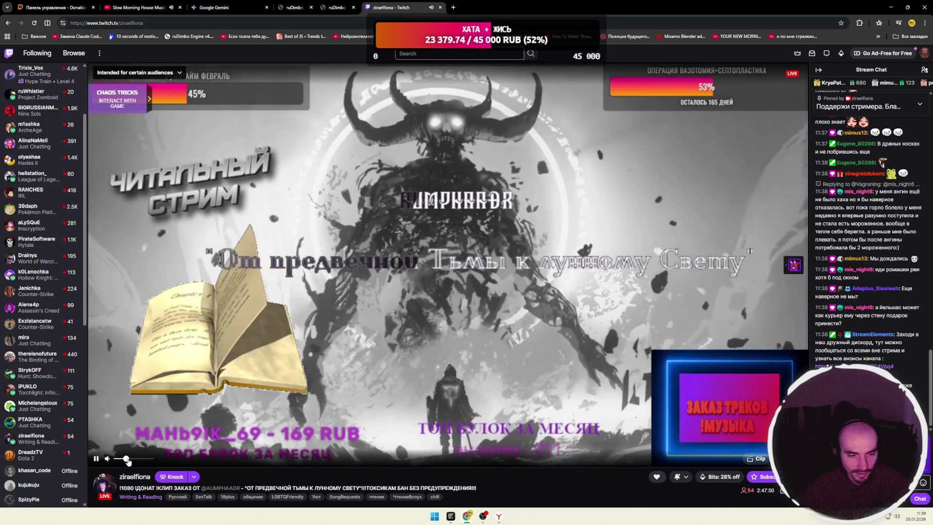
{"action": "mouse_move", "coordinate": [133, 459]}
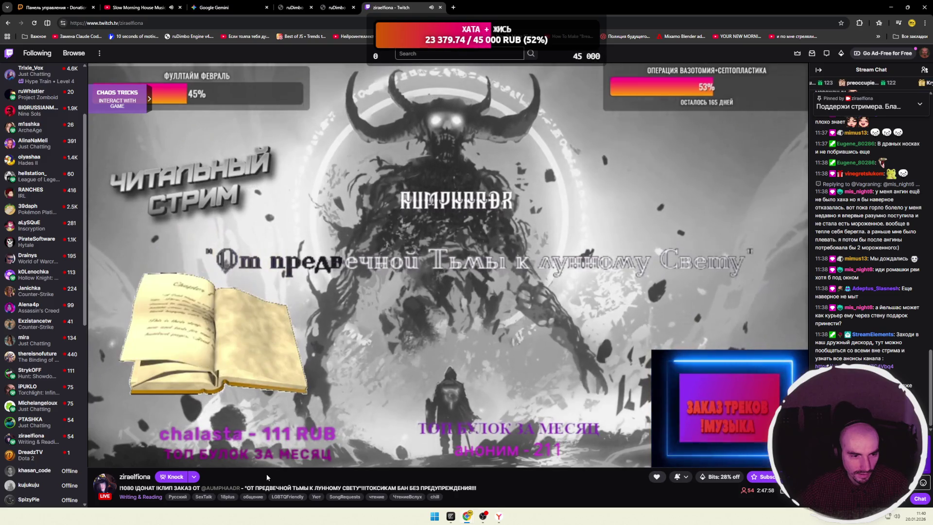
{"action": "scroll", "coordinate": [45, 421], "scroll_direction": "up", "scroll_amount": 2}
{"action": "scroll", "coordinate": [46, 418], "scroll_direction": "up", "scroll_amount": 1}
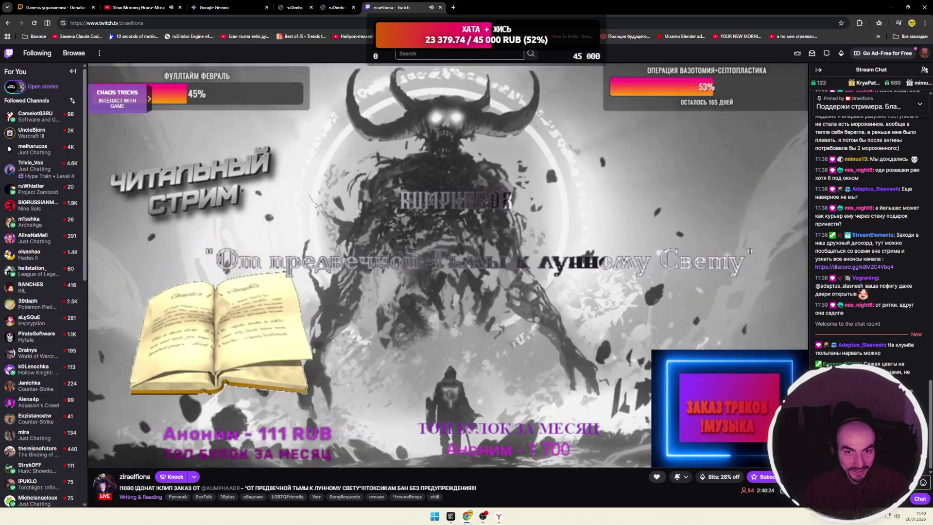
{"action": "left_click", "coordinate": [440, 7]}
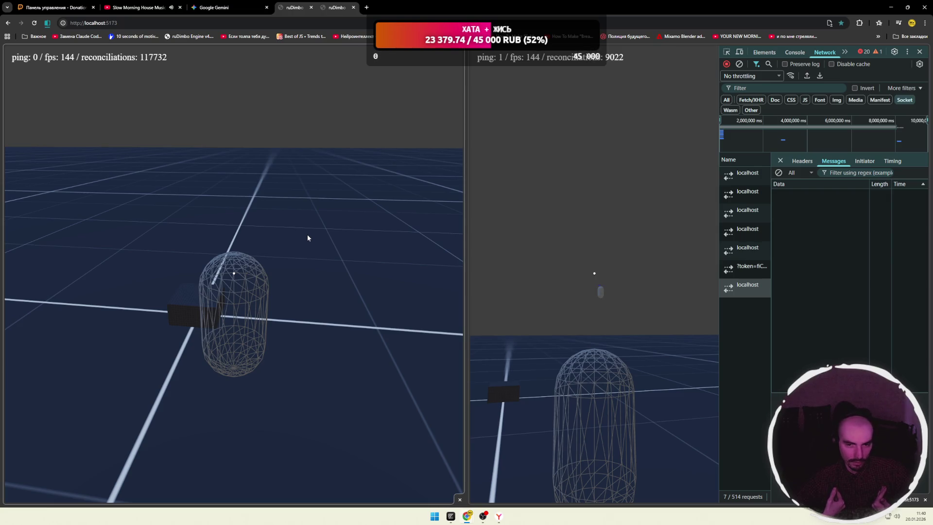
Orbit the left game camera around the capsule and turn the right client's camera.
{"action": "left_click_drag", "start_coordinate": [308, 235], "coordinate": [299, 232]}
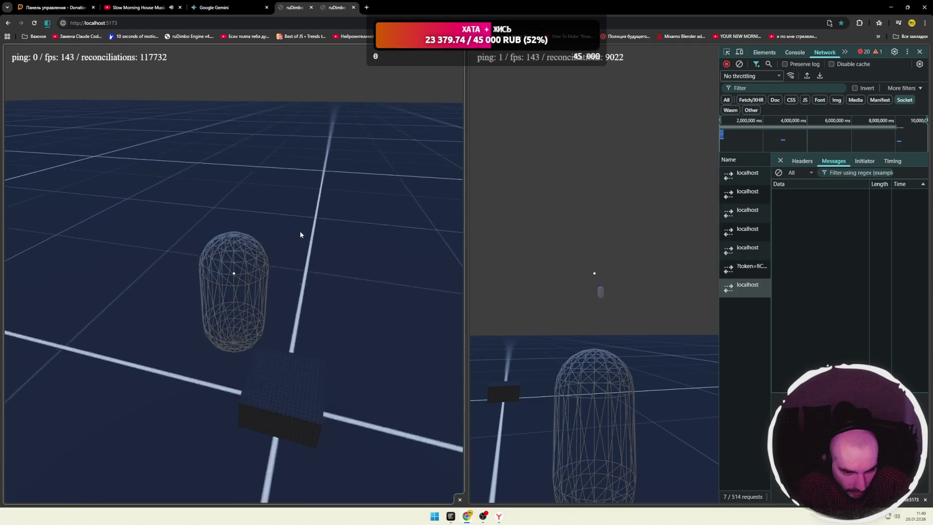
{"action": "left_click_drag", "start_coordinate": [301, 235], "coordinate": [302, 236]}
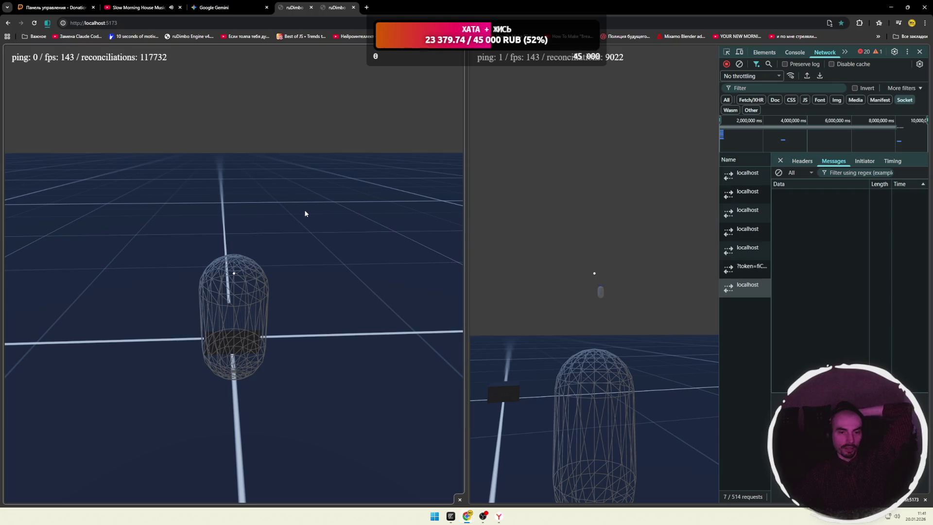
{"action": "left_click_drag", "start_coordinate": [305, 213], "coordinate": [356, 238]}
{"action": "mouse_move", "coordinate": [594, 272]}
{"action": "left_mouse_down"}
{"action": "mouse_move", "coordinate": [568, 273]}
{"action": "mouse_move", "coordinate": [594, 276]}
{"action": "left_mouse_up"}
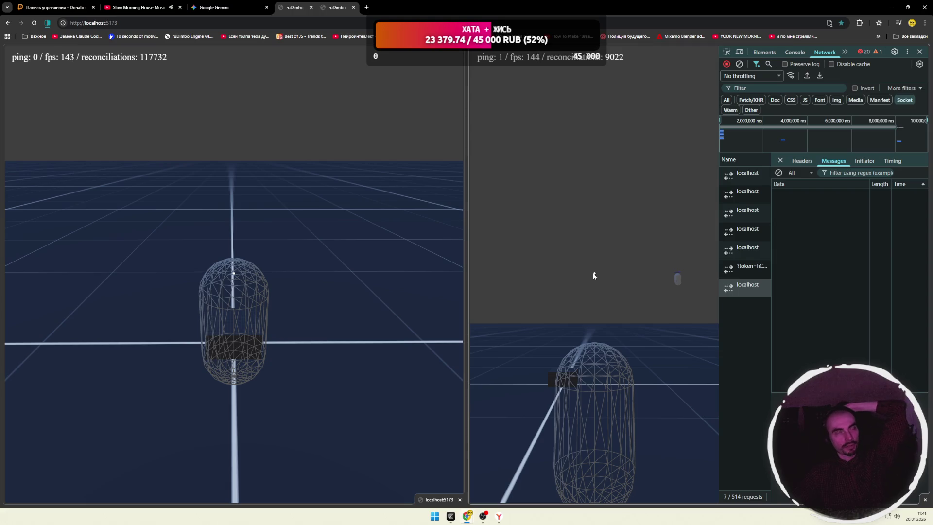
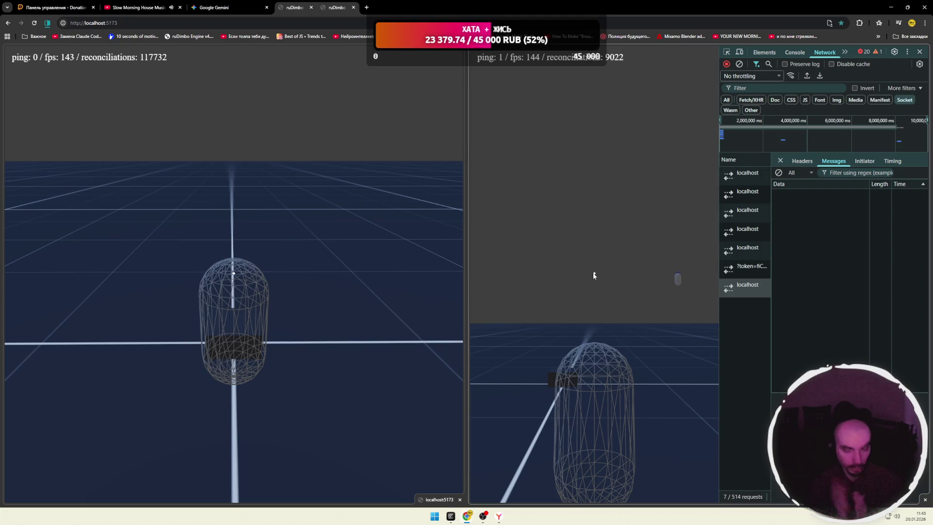
Watch the Console output while rotating the right client's camera, then go to the morning house mix tab.
{"action": "left_click", "coordinate": [785, 53]}
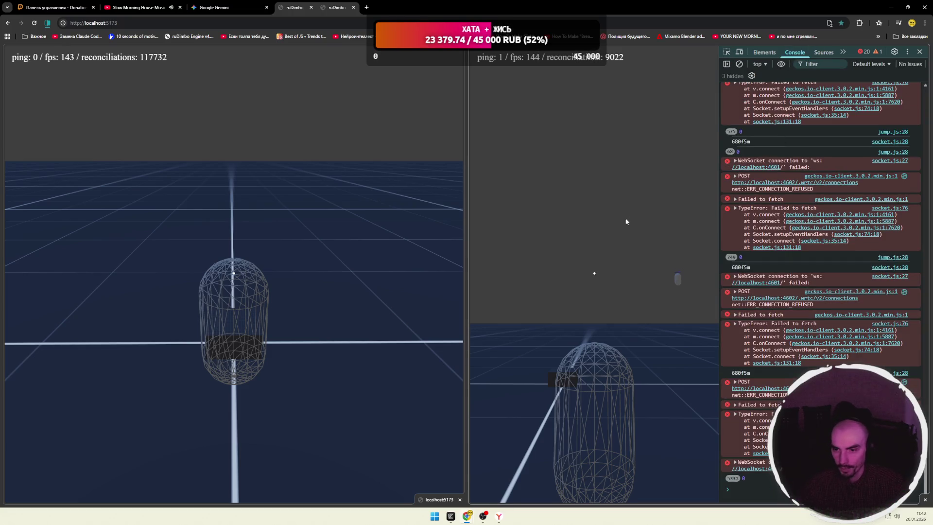
{"action": "left_click", "coordinate": [639, 220]}
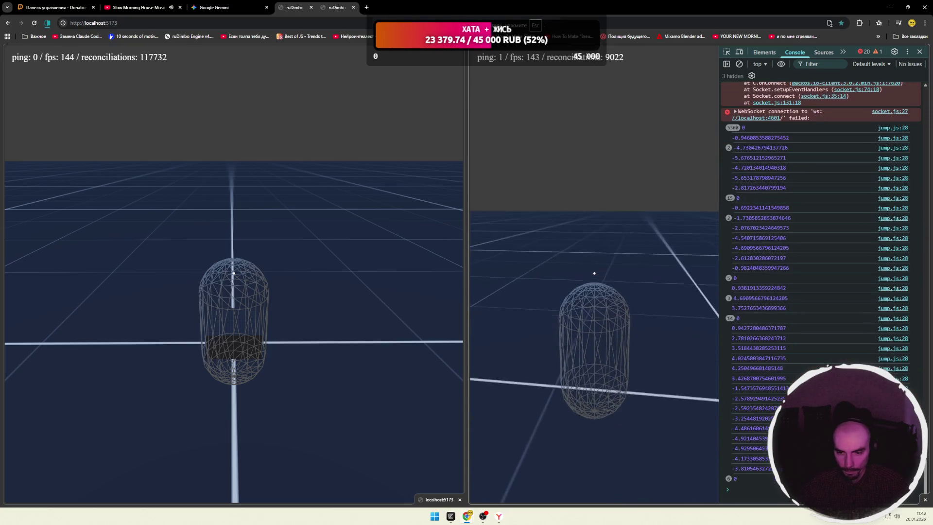
{"action": "key", "text": "Escape"}
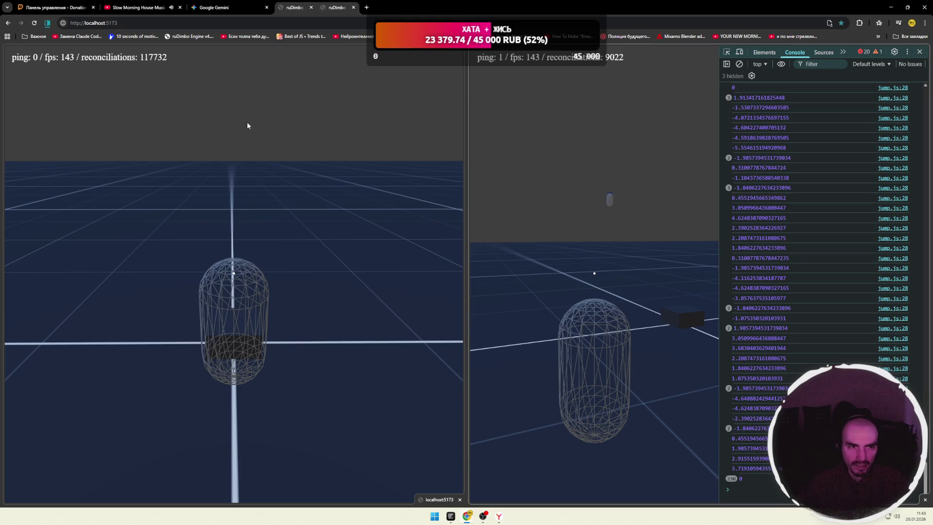
{"action": "left_click", "coordinate": [155, 14]}
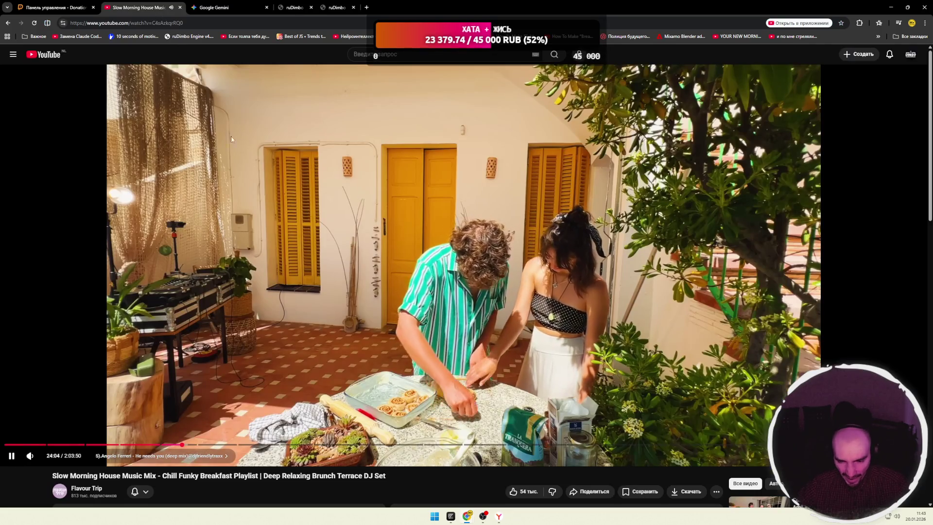
Open the YouTube home page in a new tab and browse far down the music-mix feed.
{"action": "middle_click", "coordinate": [62, 56]}
{"action": "key", "text": "ctrl+Tab"}
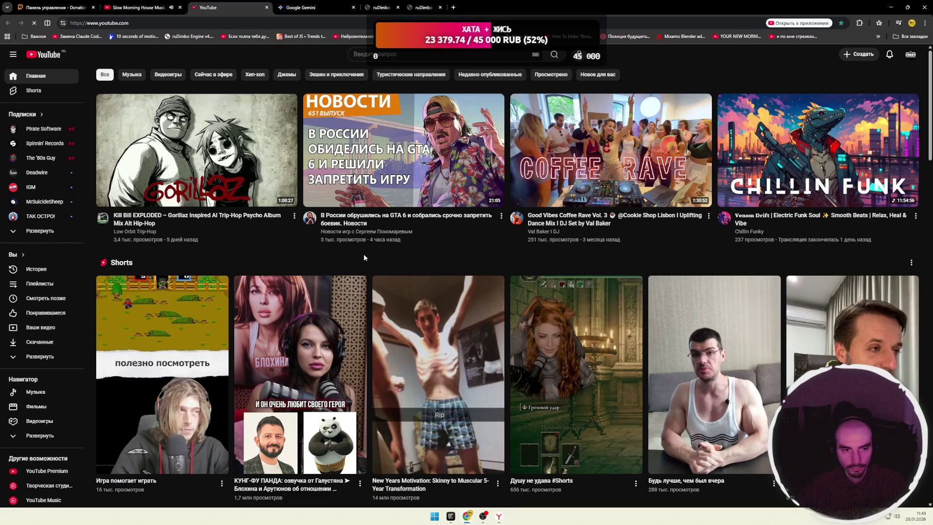
{"action": "scroll", "coordinate": [364, 253], "scroll_direction": "down", "scroll_amount": 6}
{"action": "scroll", "coordinate": [325, 252], "scroll_direction": "down", "scroll_amount": 4}
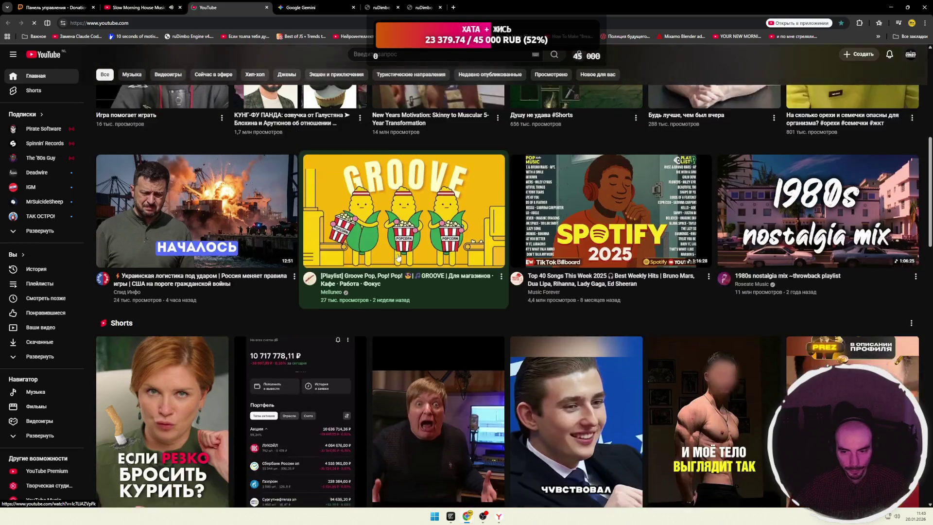
{"action": "scroll", "coordinate": [394, 257], "scroll_direction": "down", "scroll_amount": 2}
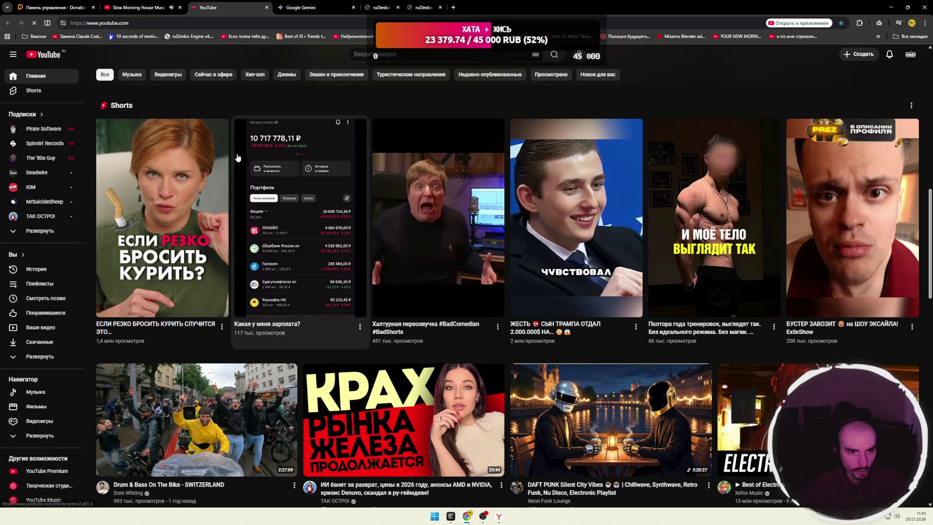
{"action": "scroll", "coordinate": [343, 279], "scroll_direction": "down", "scroll_amount": 3}
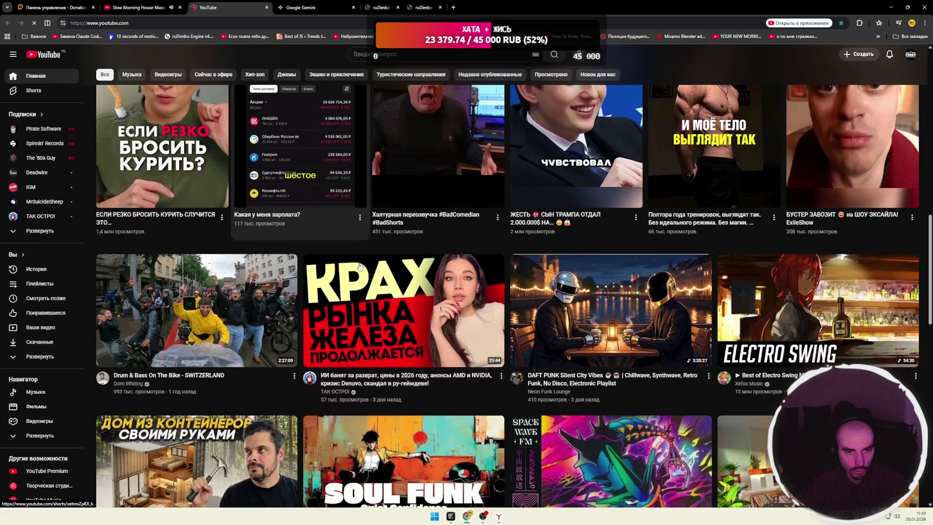
{"action": "scroll", "coordinate": [309, 246], "scroll_direction": "down", "scroll_amount": 2}
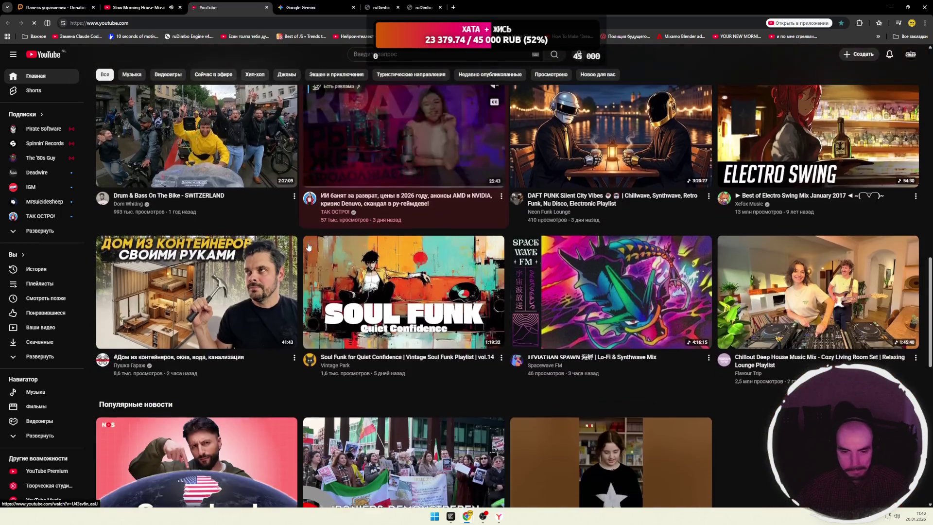
{"action": "scroll", "coordinate": [308, 247], "scroll_direction": "down", "scroll_amount": 3}
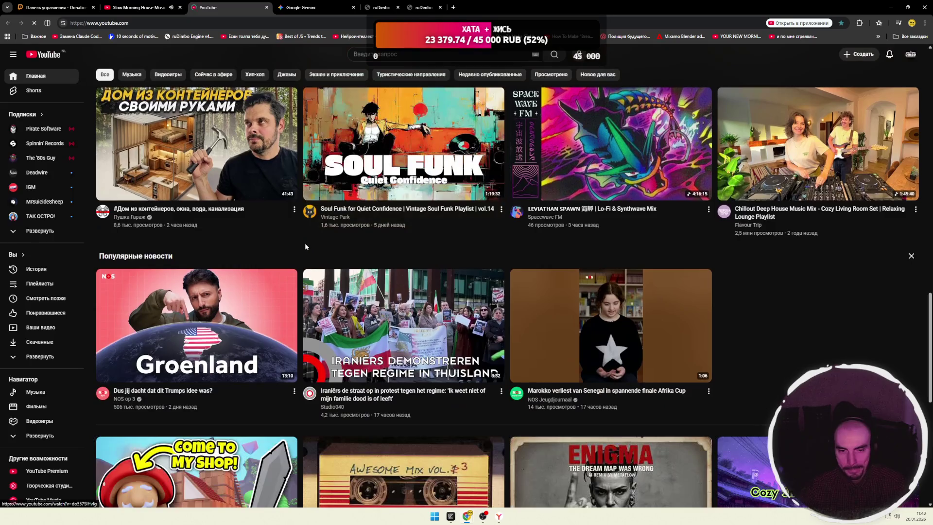
{"action": "scroll", "coordinate": [306, 245], "scroll_direction": "down", "scroll_amount": 4}
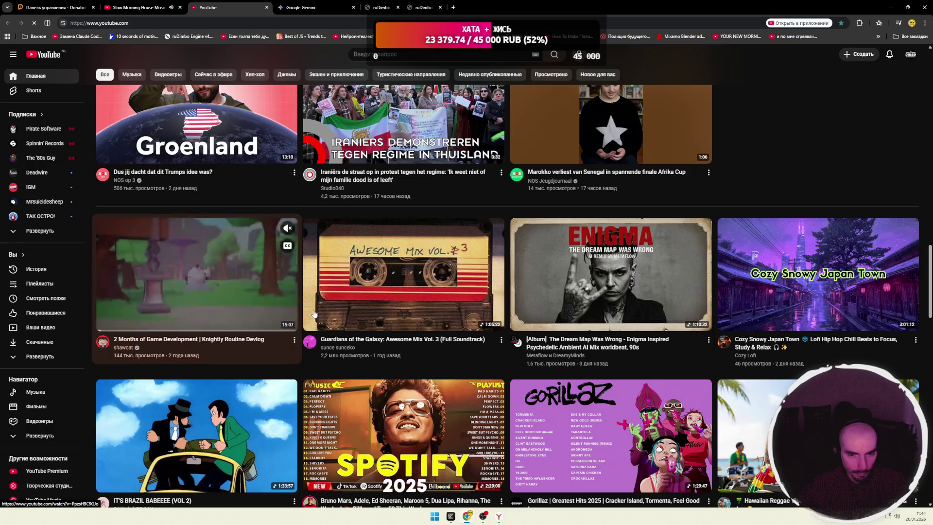
{"action": "scroll", "coordinate": [422, 287], "scroll_direction": "down", "scroll_amount": 2}
{"action": "scroll", "coordinate": [404, 282], "scroll_direction": "down", "scroll_amount": 5}
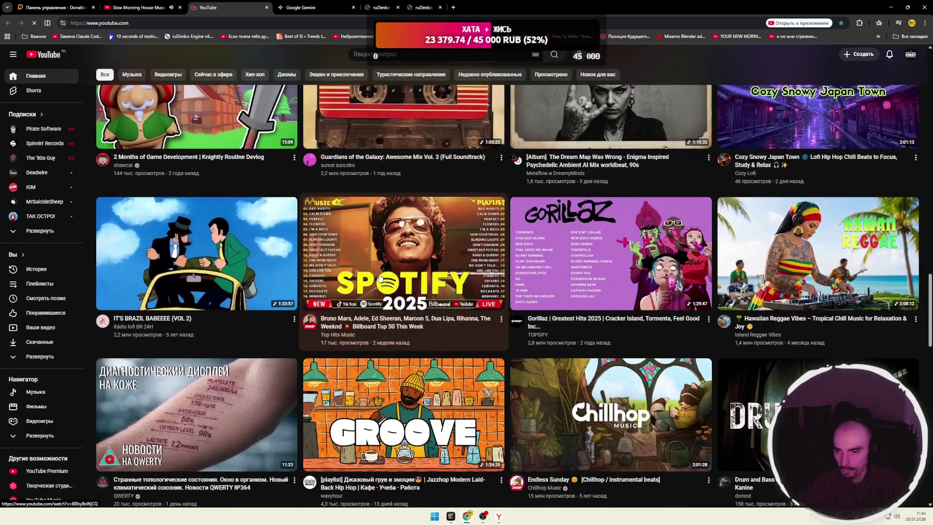
{"action": "scroll", "coordinate": [380, 277], "scroll_direction": "down", "scroll_amount": 2}
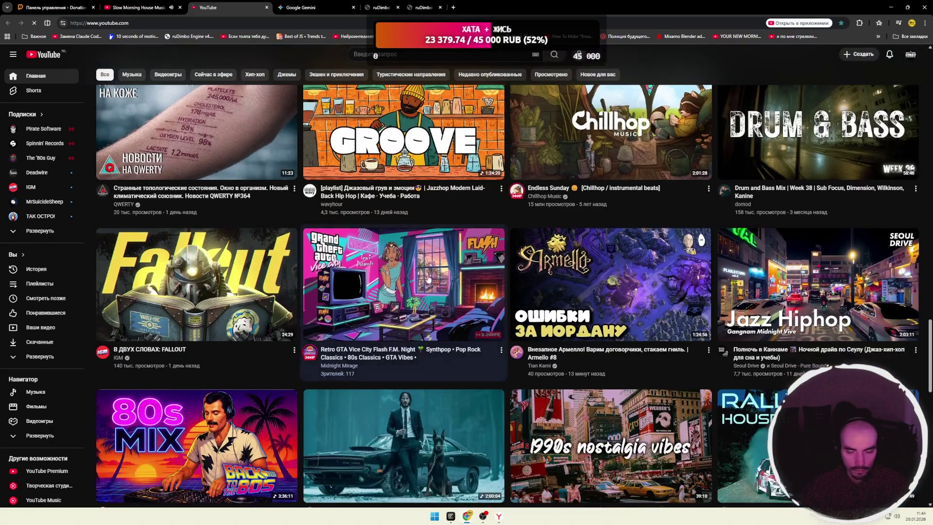
{"action": "scroll", "coordinate": [491, 264], "scroll_direction": "down", "scroll_amount": 5}
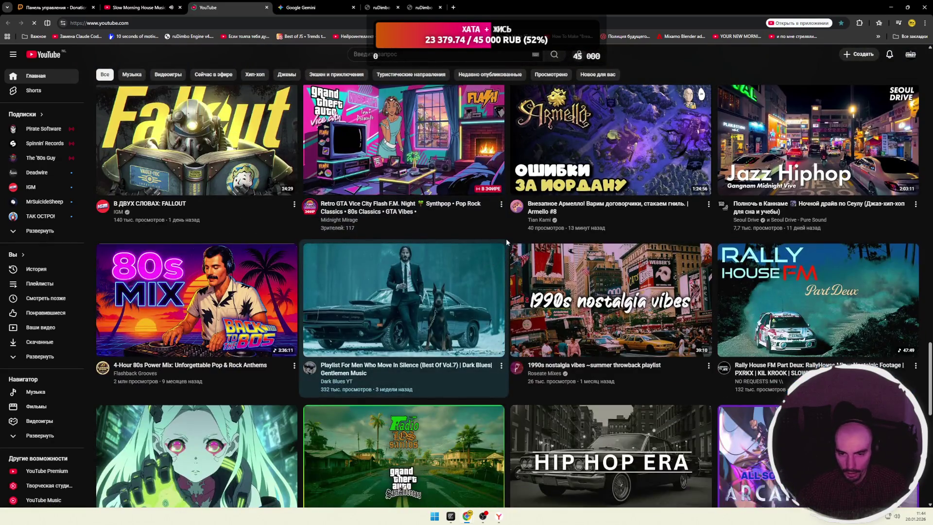
{"action": "scroll", "coordinate": [508, 237], "scroll_direction": "down", "scroll_amount": 2}
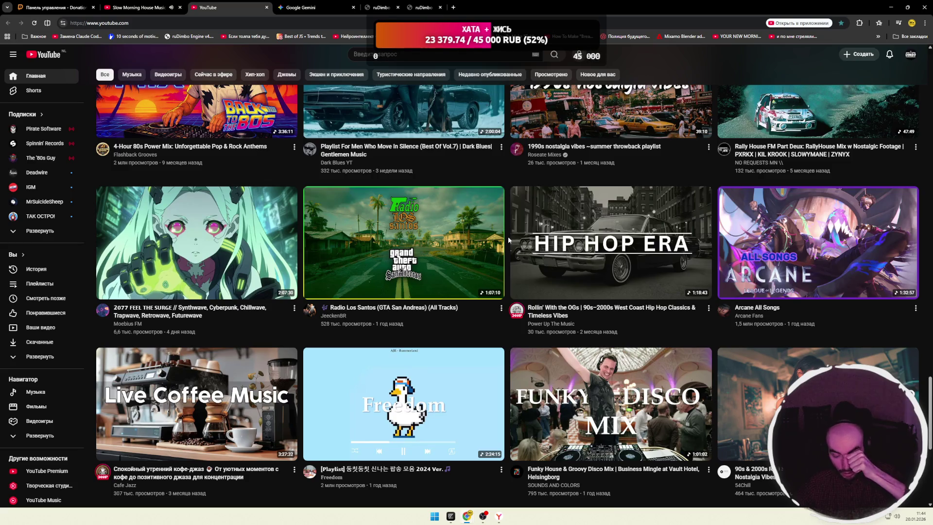
{"action": "scroll", "coordinate": [508, 239], "scroll_direction": "down", "scroll_amount": 3}
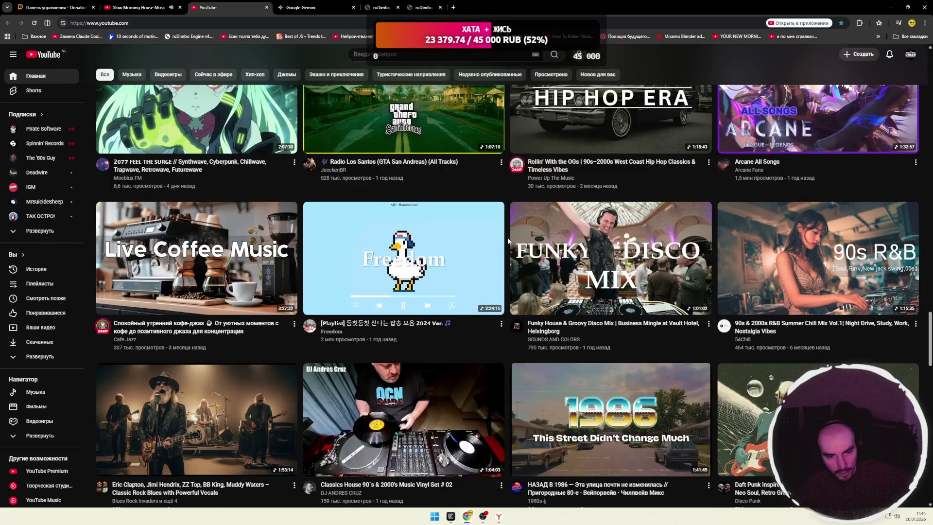
{"action": "scroll", "coordinate": [508, 241], "scroll_direction": "down", "scroll_amount": 2}
{"action": "scroll", "coordinate": [507, 237], "scroll_direction": "down", "scroll_amount": 5}
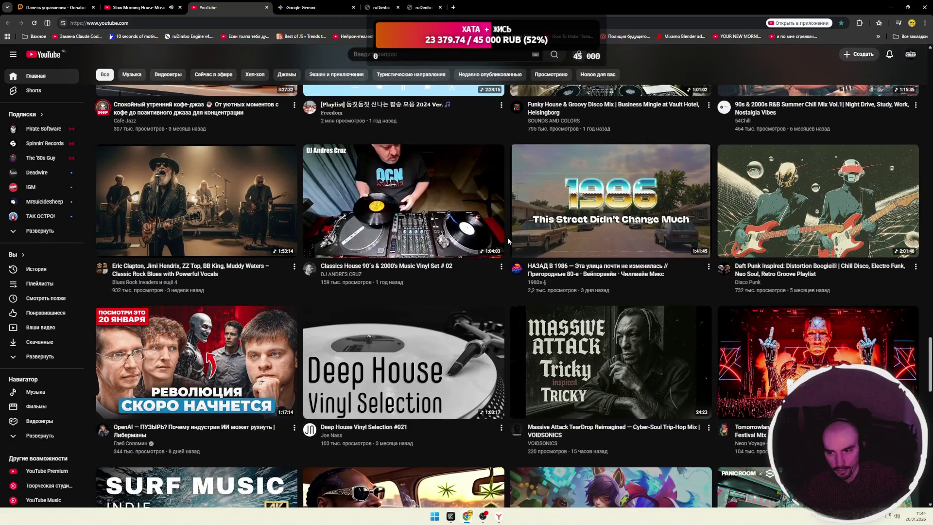
{"action": "scroll", "coordinate": [508, 237], "scroll_direction": "down", "scroll_amount": 2}
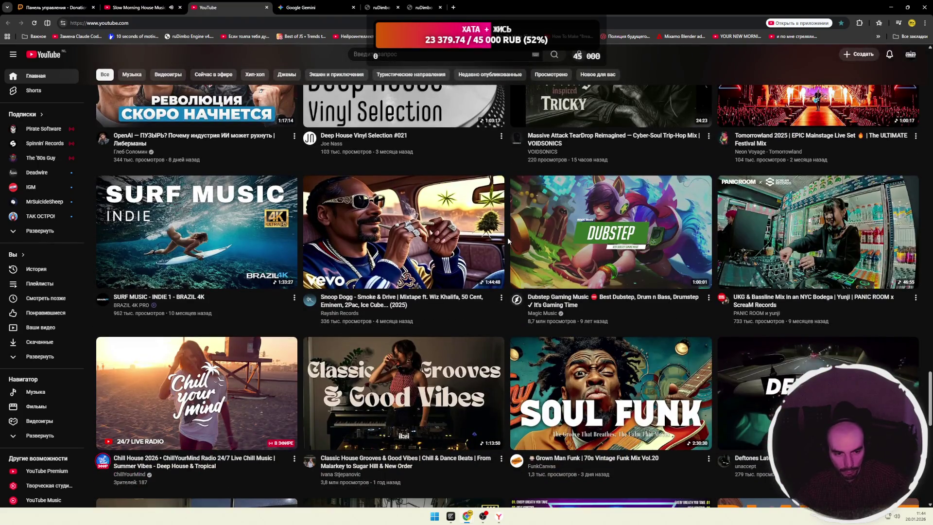
{"action": "scroll", "coordinate": [509, 239], "scroll_direction": "down", "scroll_amount": 3}
{"action": "scroll", "coordinate": [508, 240], "scroll_direction": "down", "scroll_amount": 8}
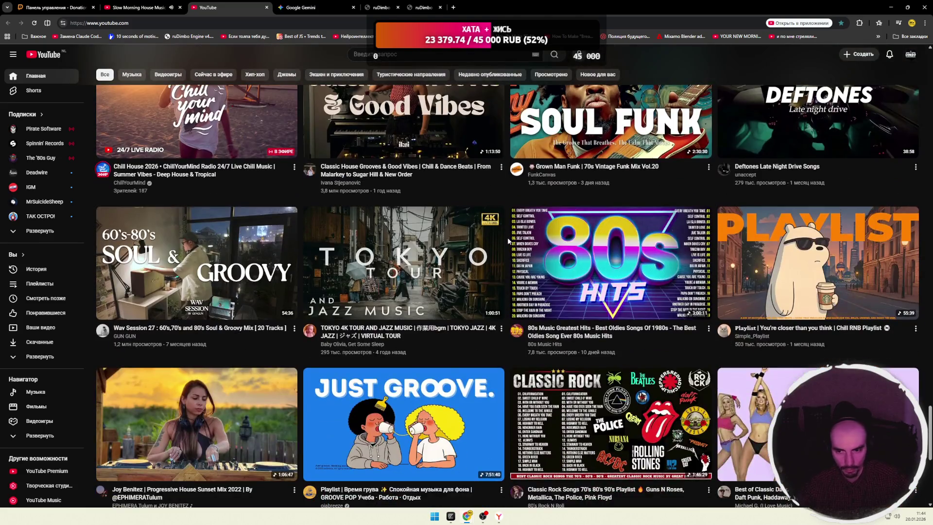
{"action": "scroll", "coordinate": [508, 237], "scroll_direction": "down", "scroll_amount": 9}
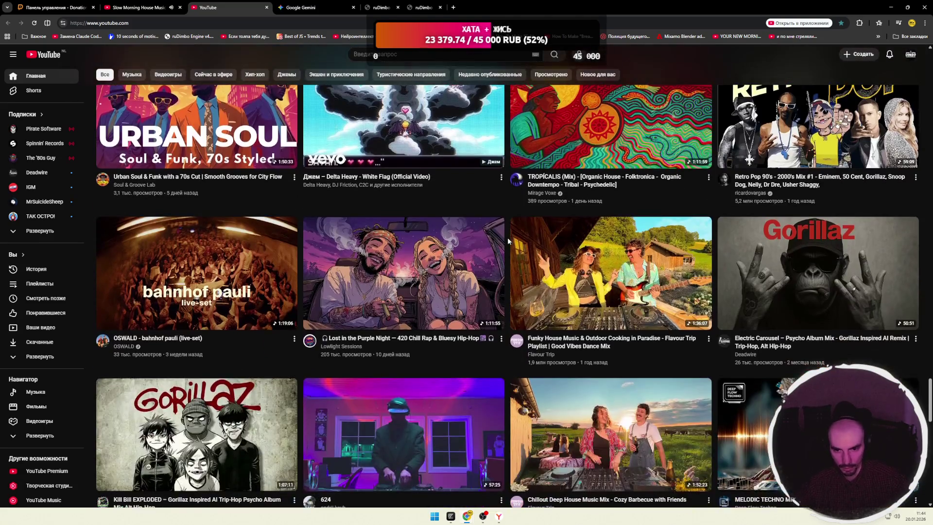
{"action": "scroll", "coordinate": [507, 240], "scroll_direction": "down", "scroll_amount": 8}
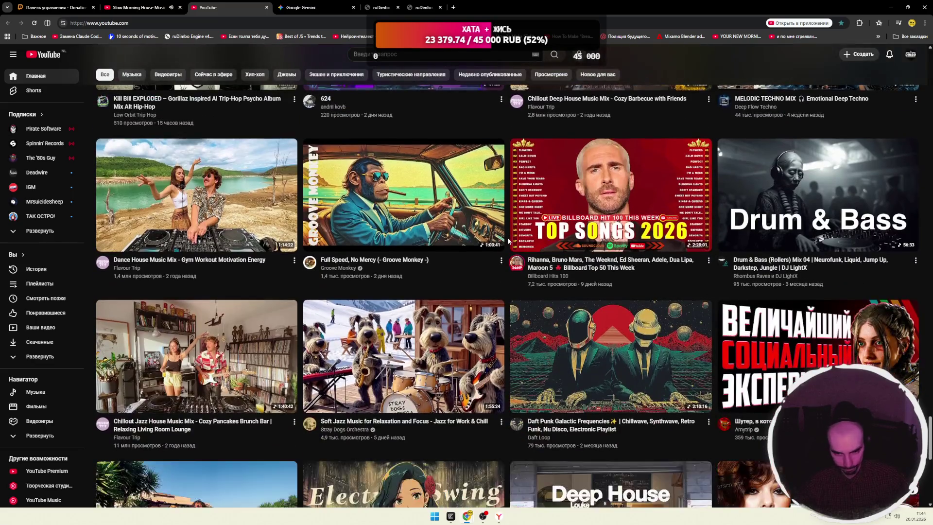
{"action": "scroll", "coordinate": [508, 240], "scroll_direction": "down", "scroll_amount": 2}
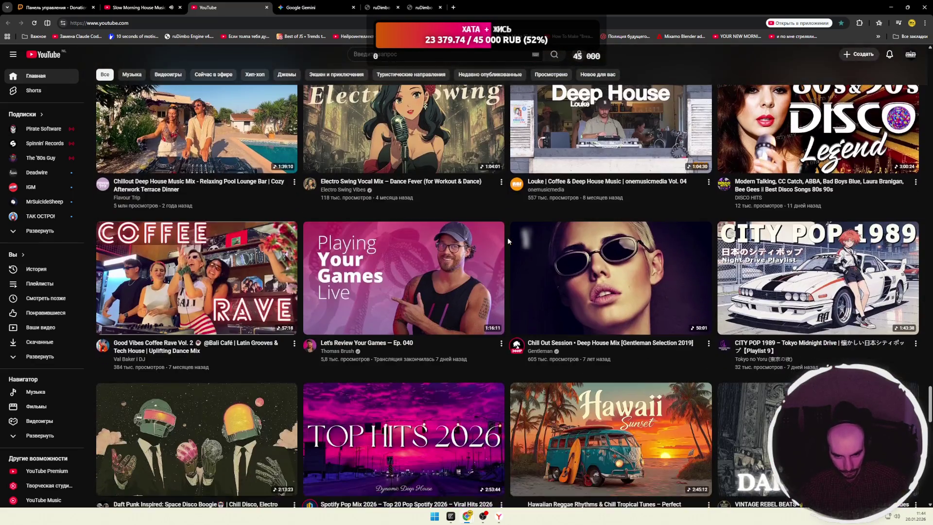
{"action": "scroll", "coordinate": [507, 237], "scroll_direction": "down", "scroll_amount": 2}
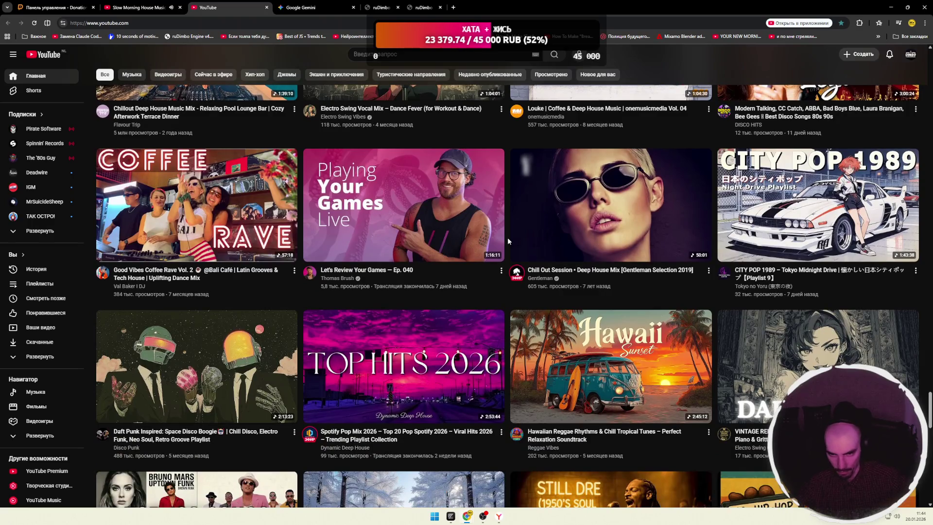
{"action": "scroll", "coordinate": [507, 237], "scroll_direction": "down", "scroll_amount": 7}
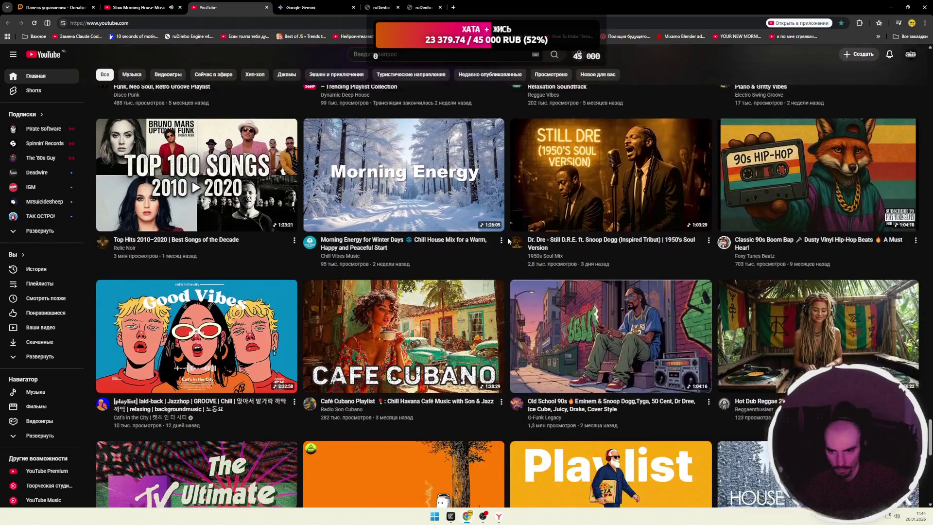
{"action": "scroll", "coordinate": [508, 237], "scroll_direction": "down", "scroll_amount": 7}
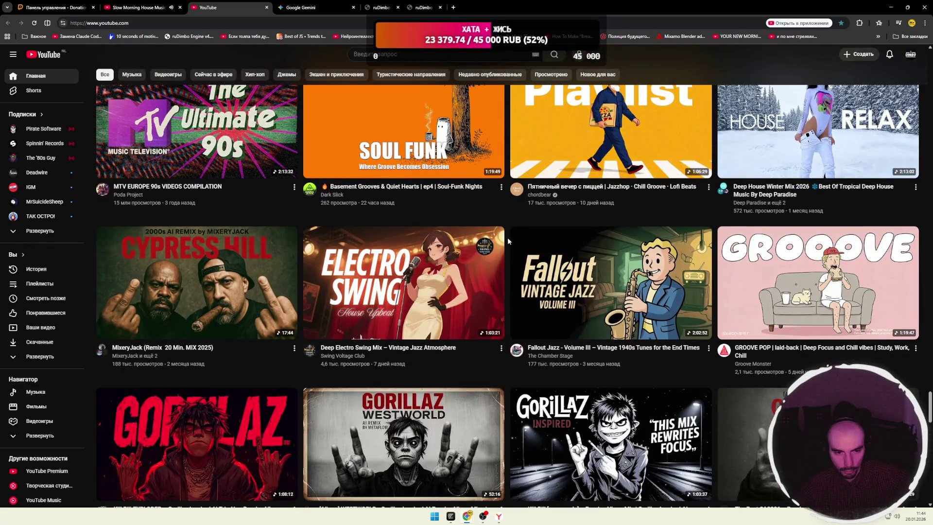
{"action": "scroll", "coordinate": [507, 237], "scroll_direction": "down", "scroll_amount": 7}
{"action": "scroll", "coordinate": [508, 240], "scroll_direction": "down", "scroll_amount": 7}
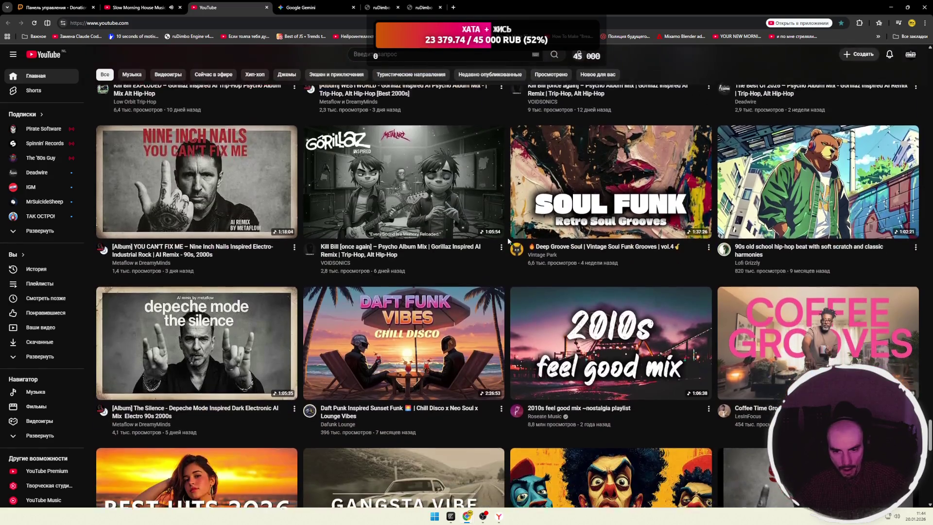
{"action": "scroll", "coordinate": [498, 309], "scroll_direction": "down", "scroll_amount": 7}
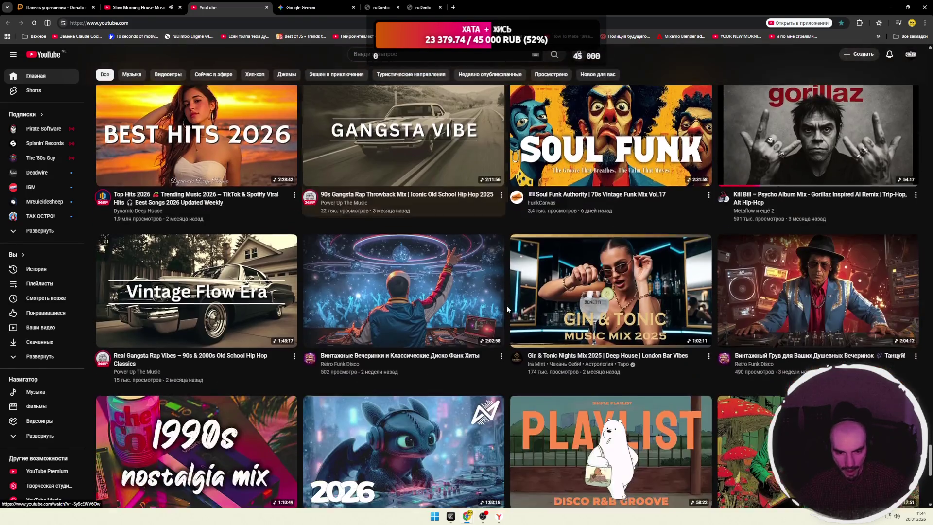
{"action": "scroll", "coordinate": [507, 307], "scroll_direction": "down", "scroll_amount": 6}
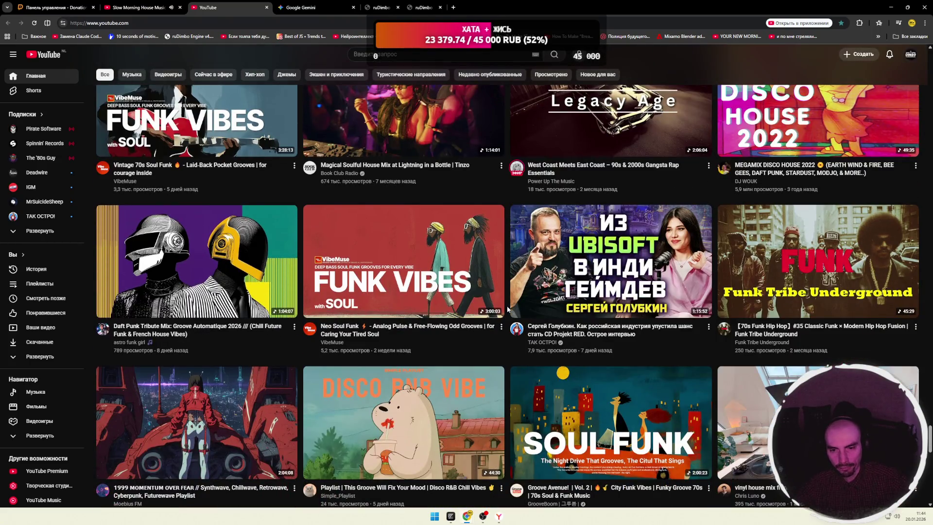
{"action": "scroll", "coordinate": [506, 314], "scroll_direction": "down", "scroll_amount": 3}
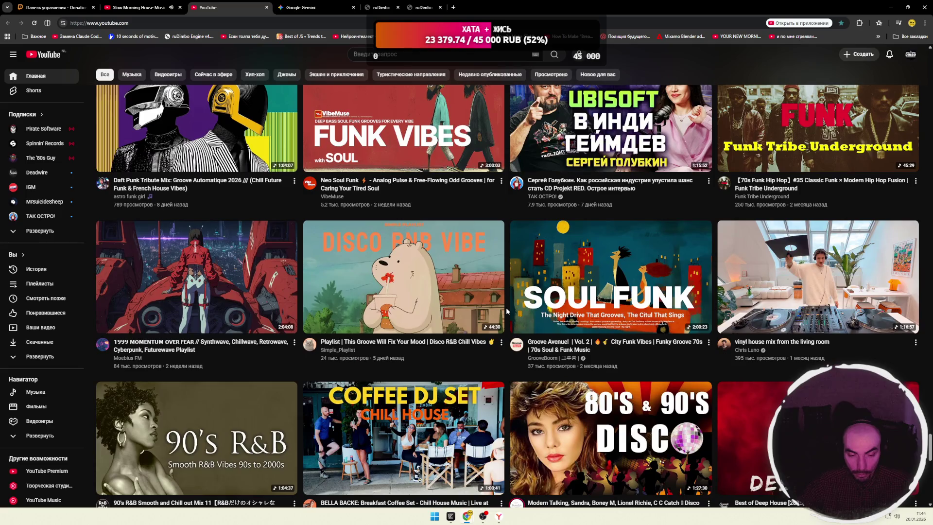
{"action": "scroll", "coordinate": [508, 315], "scroll_direction": "down", "scroll_amount": 2}
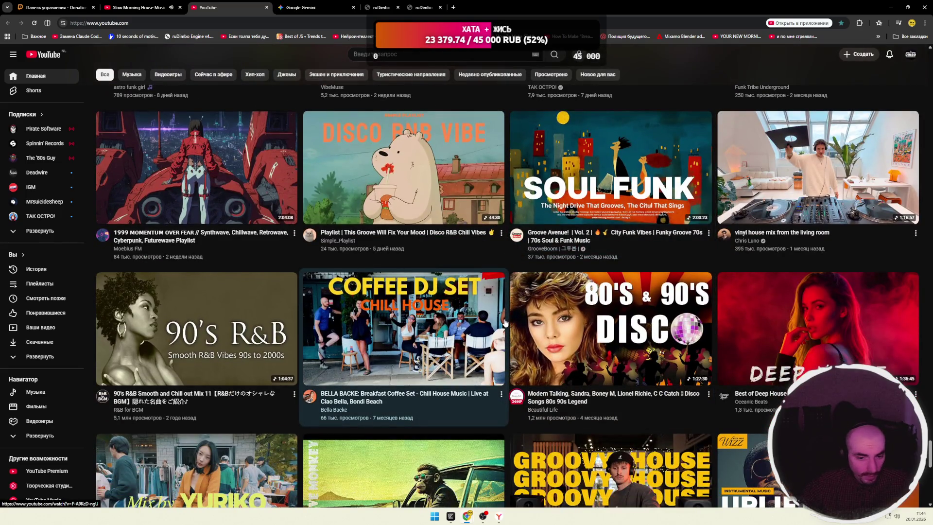
{"action": "mouse_move", "coordinate": [506, 323]}
{"action": "scroll", "coordinate": [507, 311], "scroll_direction": "down", "scroll_amount": 7}
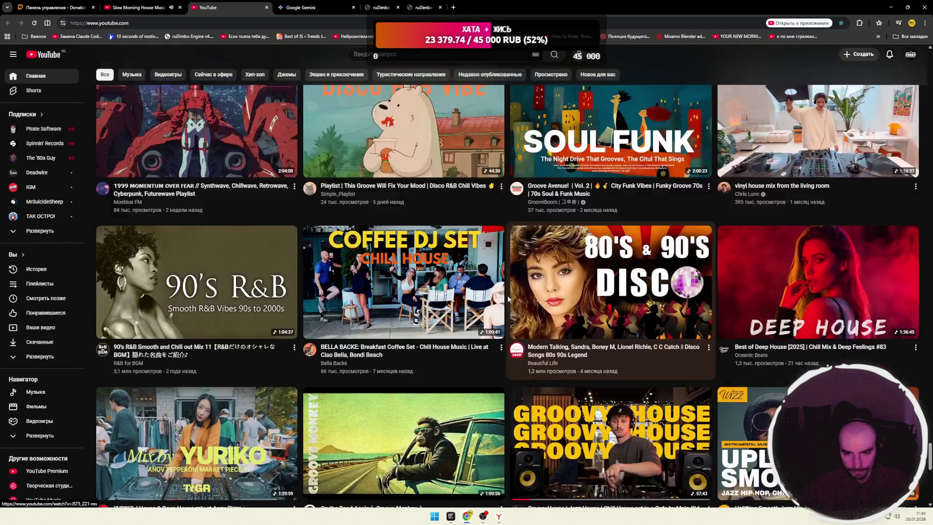
{"action": "scroll", "coordinate": [507, 303], "scroll_direction": "down", "scroll_amount": 8}
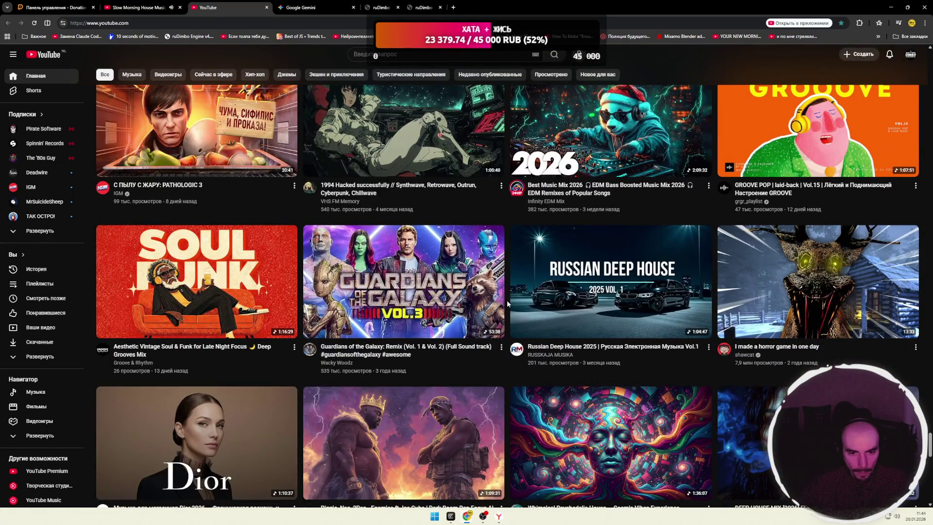
{"action": "scroll", "coordinate": [508, 303], "scroll_direction": "down", "scroll_amount": 6}
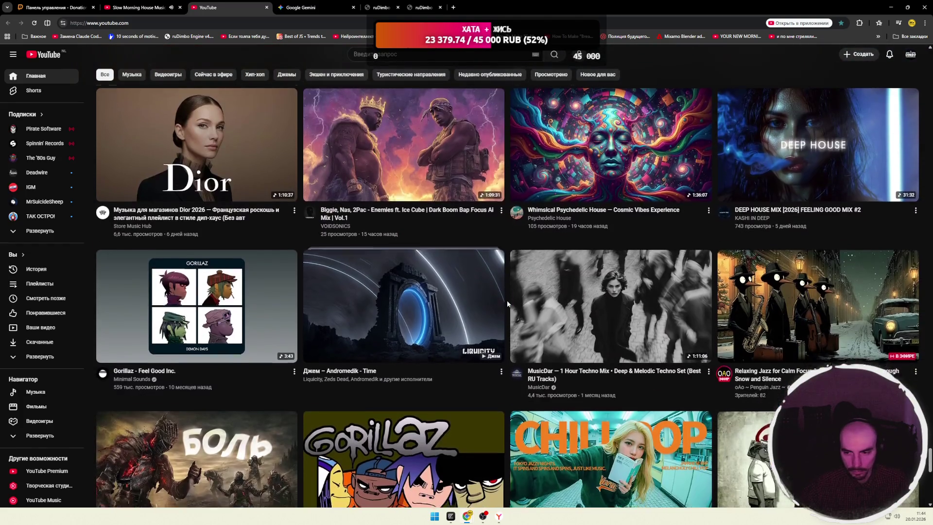
{"action": "scroll", "coordinate": [507, 304], "scroll_direction": "down", "scroll_amount": 9}
{"action": "scroll", "coordinate": [507, 303], "scroll_direction": "down", "scroll_amount": 11}
{"action": "scroll", "coordinate": [507, 303], "scroll_direction": "down", "scroll_amount": 11}
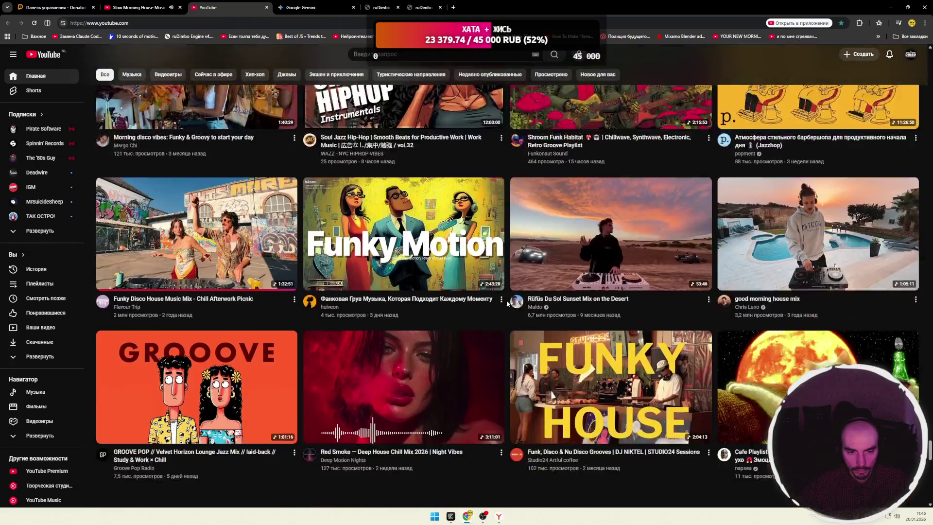
{"action": "scroll", "coordinate": [507, 303], "scroll_direction": "down", "scroll_amount": 2}
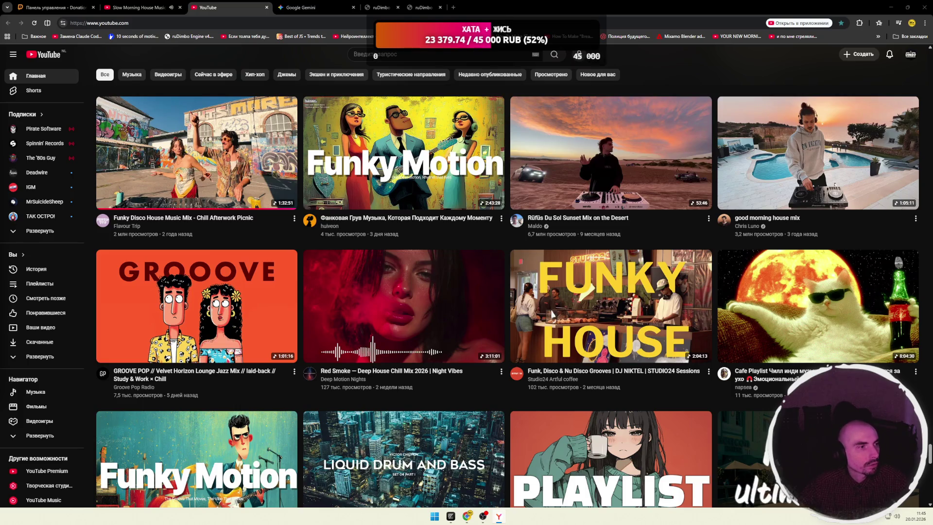
Paste the shared youtu.be video link into the address bar and load it.
{"action": "key", "text": "ctrl+l"}
{"action": "key", "text": "ctrl+v"}
{"action": "key", "text": "Return"}
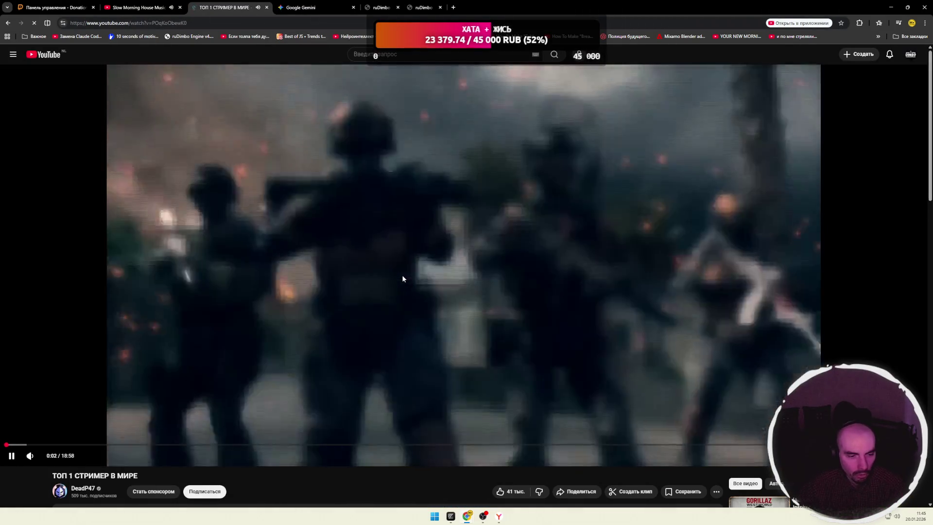
Pause and resume the ТОП 1 СТРИМЕР В МИРЕ video, leaving it paused at 0:08.
{"action": "left_click", "coordinate": [403, 275]}
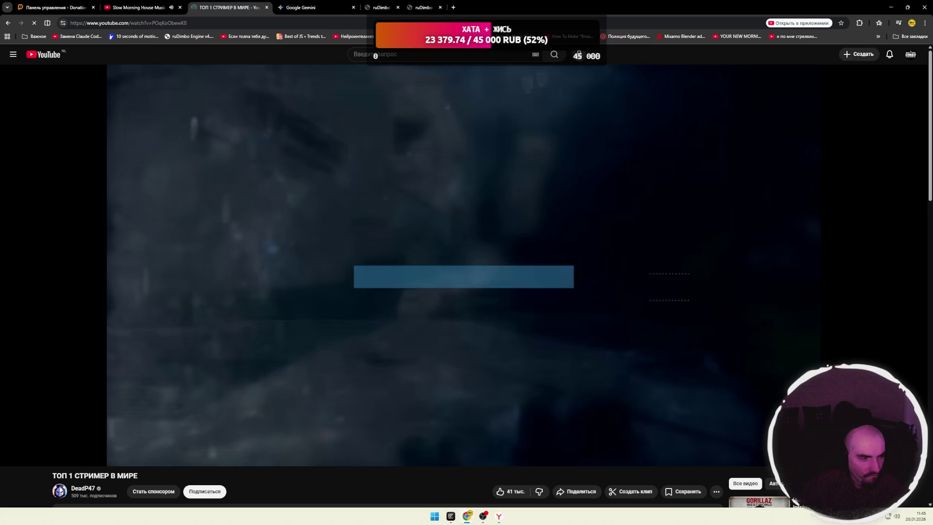
{"action": "left_click", "coordinate": [462, 291]}
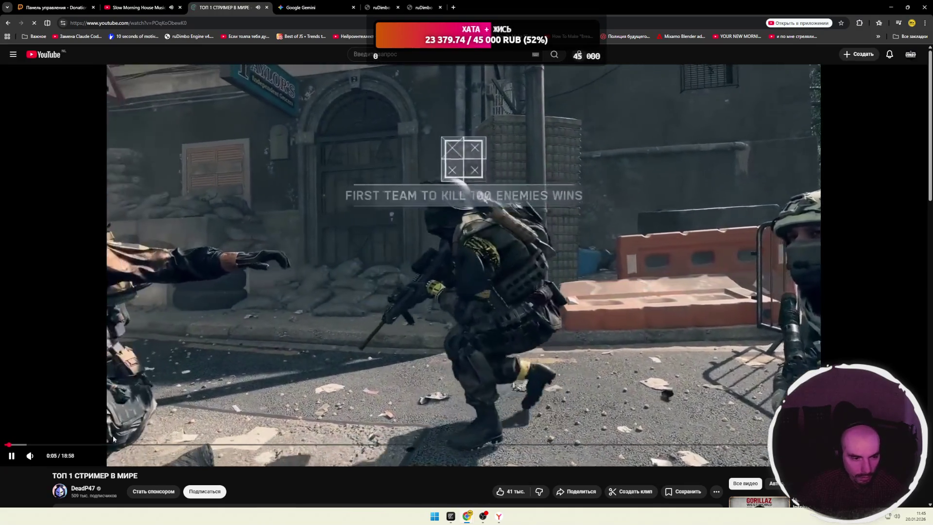
{"action": "mouse_move", "coordinate": [30, 455]}
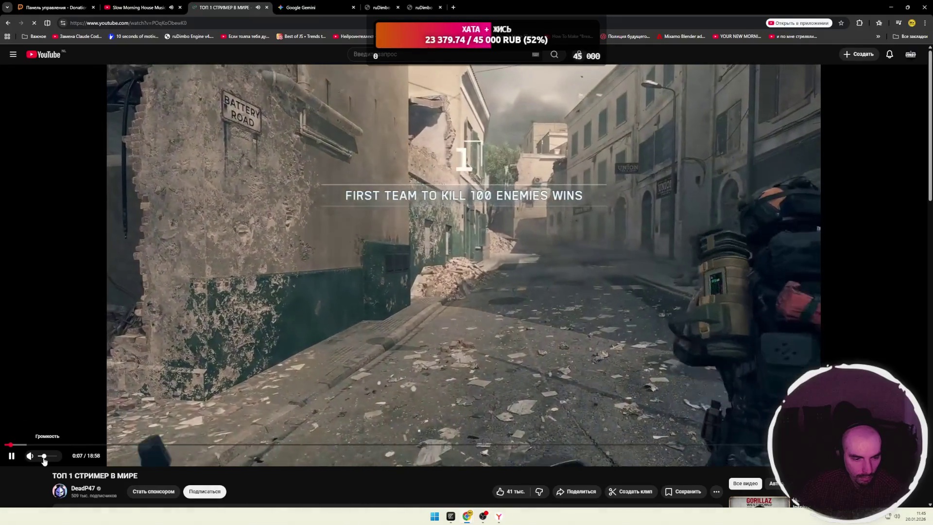
{"action": "left_click", "coordinate": [361, 320]}
{"action": "scroll", "coordinate": [425, 287], "scroll_direction": "down", "scroll_amount": 4}
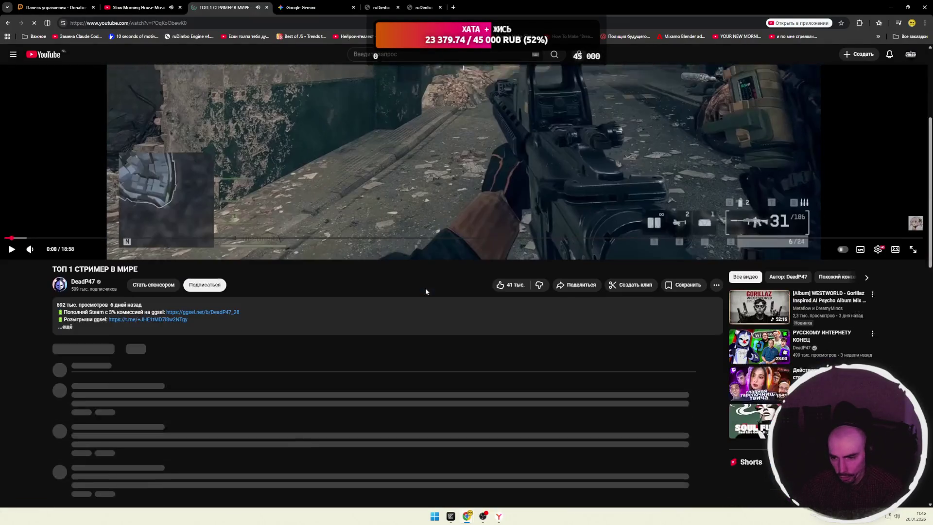
{"action": "scroll", "coordinate": [384, 263], "scroll_direction": "up", "scroll_amount": 3}
{"action": "scroll", "coordinate": [497, 252], "scroll_direction": "down", "scroll_amount": 8}
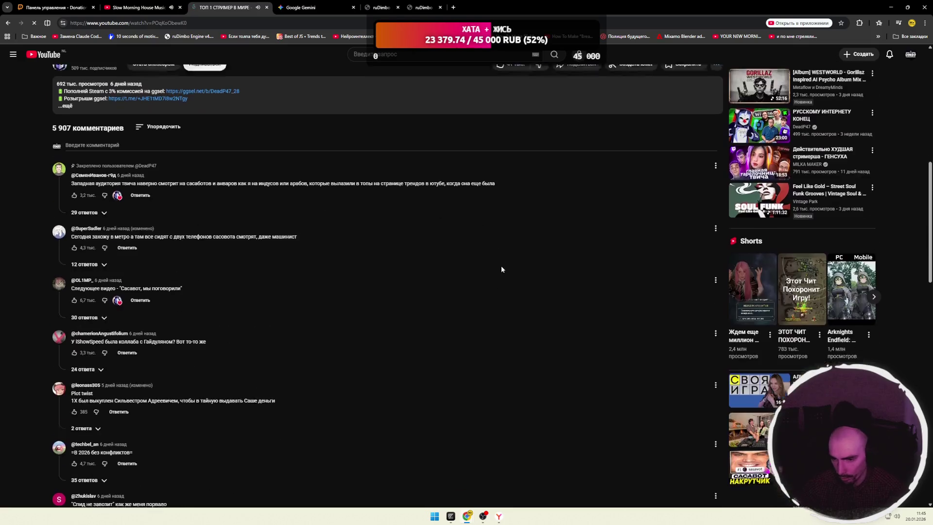
{"action": "scroll", "coordinate": [501, 269], "scroll_direction": "down", "scroll_amount": 4}
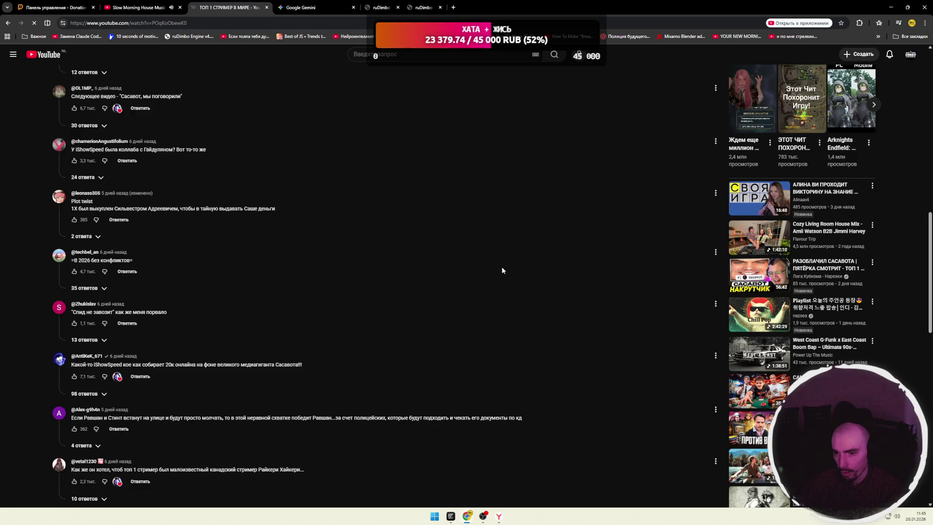
{"action": "scroll", "coordinate": [501, 270], "scroll_direction": "down", "scroll_amount": 5}
{"action": "scroll", "coordinate": [501, 266], "scroll_direction": "up", "scroll_amount": 5}
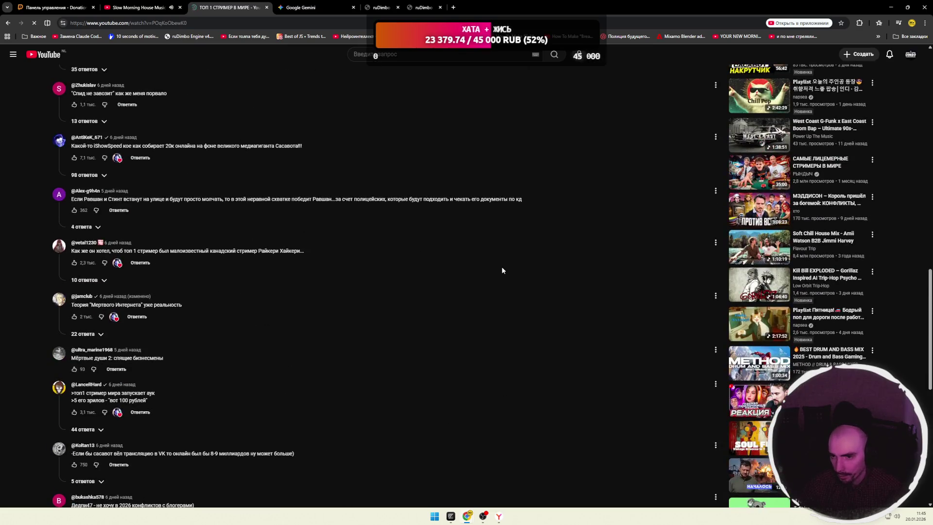
{"action": "scroll", "coordinate": [500, 270], "scroll_direction": "up", "scroll_amount": 15}
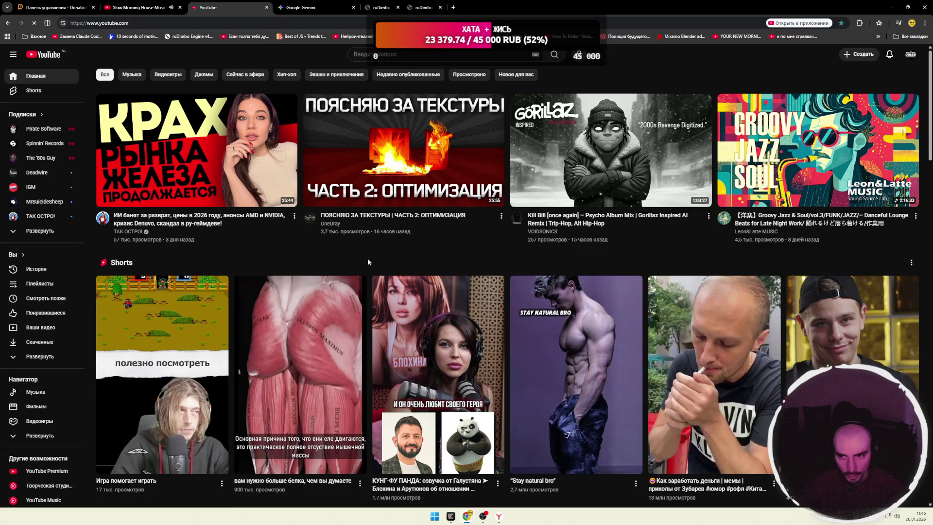
Scroll the home feed down until the 80s Disco Classics and Parov Stelar mixes appear.
{"action": "scroll", "coordinate": [368, 260], "scroll_direction": "down", "scroll_amount": 6}
{"action": "scroll", "coordinate": [368, 263], "scroll_direction": "down", "scroll_amount": 2}
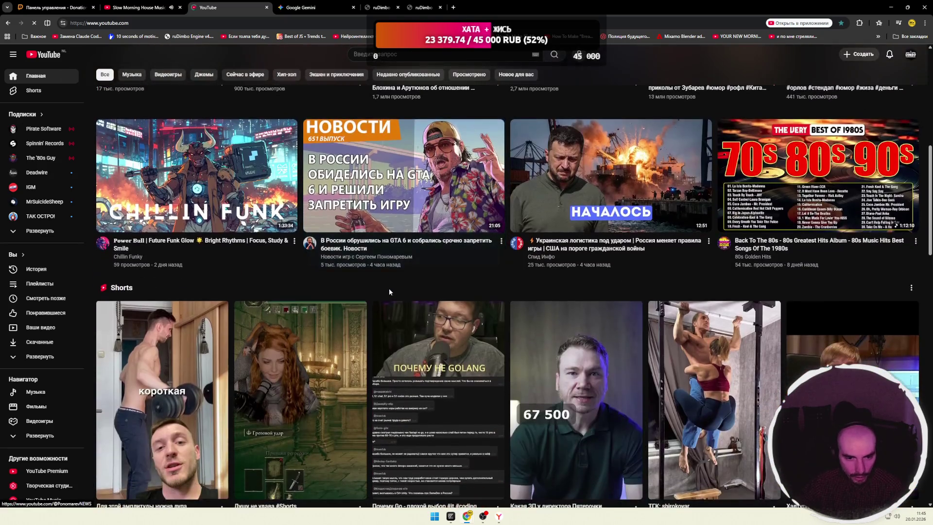
{"action": "scroll", "coordinate": [368, 291], "scroll_direction": "down", "scroll_amount": 4}
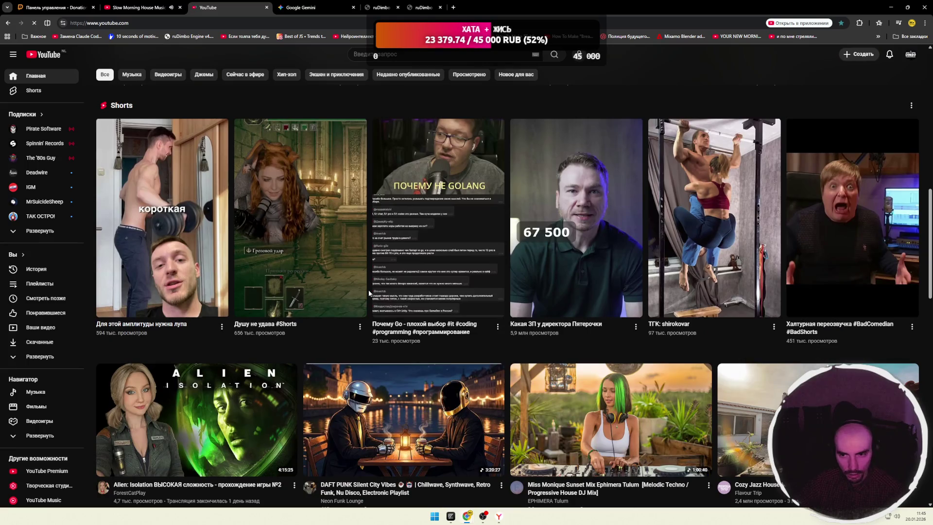
{"action": "scroll", "coordinate": [369, 293], "scroll_direction": "down", "scroll_amount": 5}
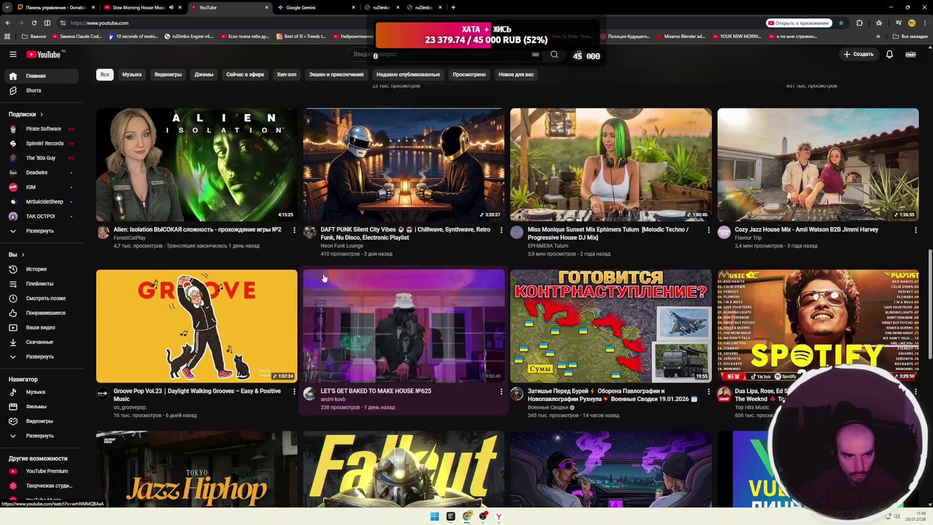
{"action": "scroll", "coordinate": [302, 260], "scroll_direction": "down", "scroll_amount": 5}
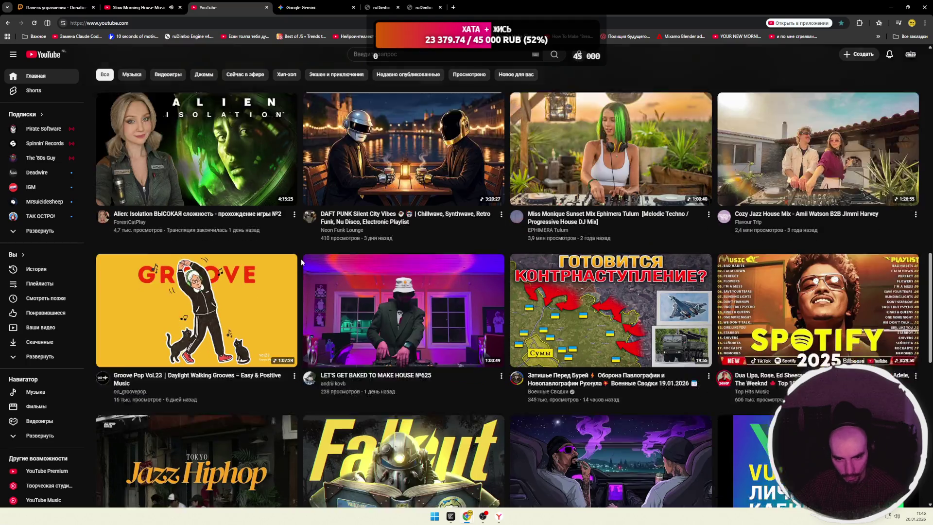
{"action": "scroll", "coordinate": [302, 262], "scroll_direction": "down", "scroll_amount": 7}
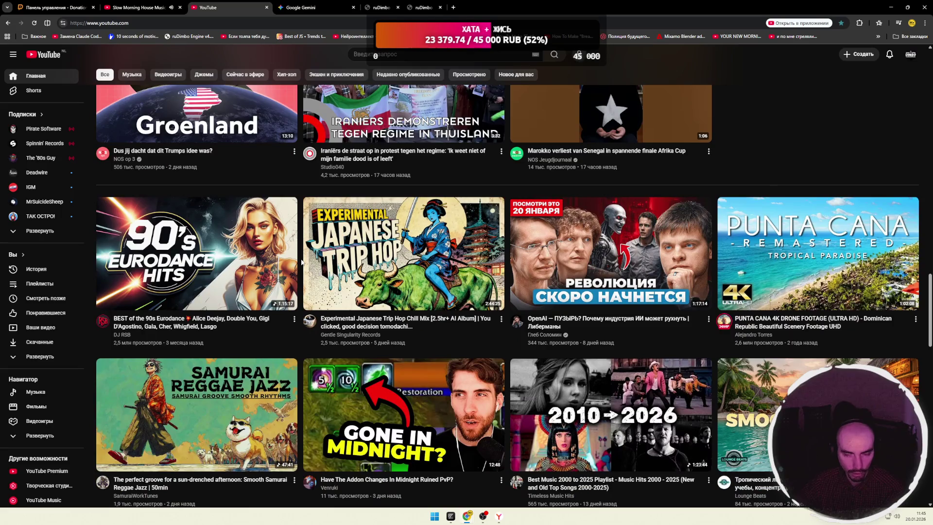
{"action": "scroll", "coordinate": [301, 262], "scroll_direction": "down", "scroll_amount": 3}
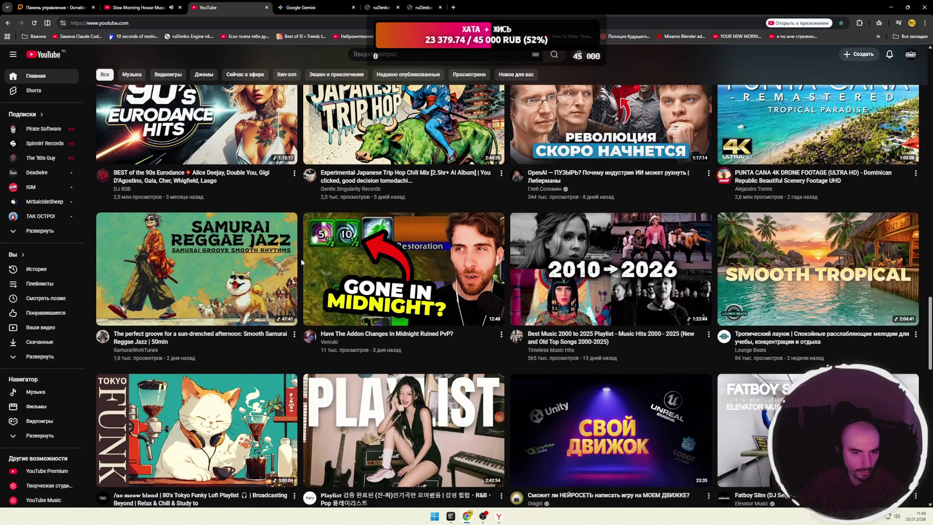
{"action": "scroll", "coordinate": [301, 263], "scroll_direction": "down", "scroll_amount": 2}
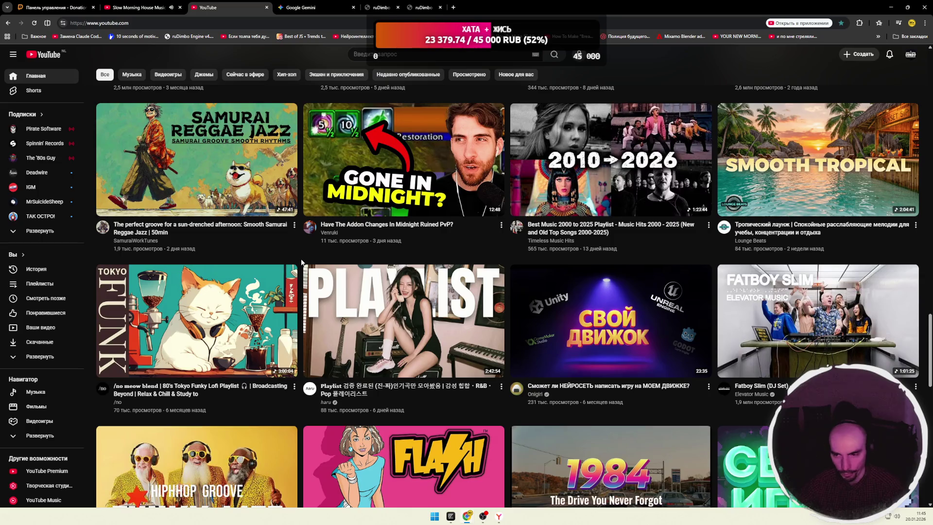
{"action": "scroll", "coordinate": [301, 262], "scroll_direction": "down", "scroll_amount": 2}
{"action": "scroll", "coordinate": [302, 263], "scroll_direction": "down", "scroll_amount": 3}
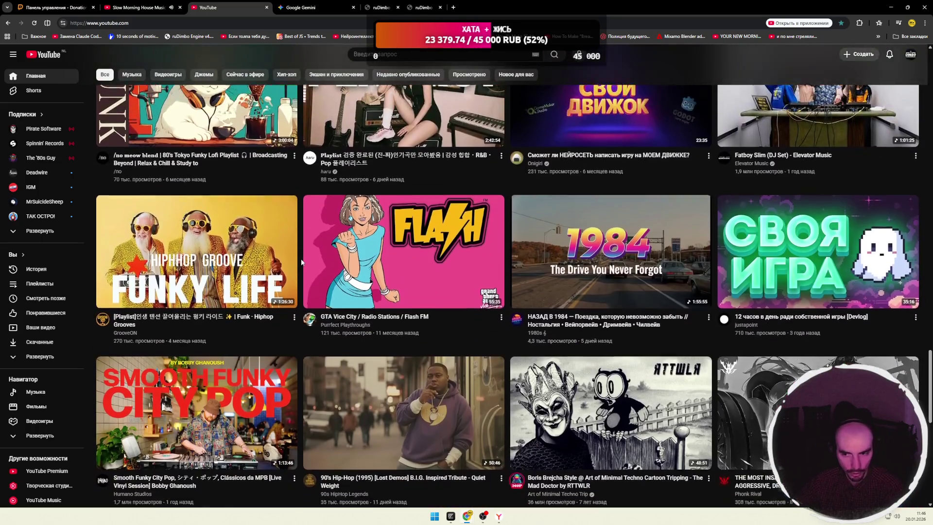
{"action": "scroll", "coordinate": [301, 262], "scroll_direction": "down", "scroll_amount": 3}
{"action": "scroll", "coordinate": [302, 263], "scroll_direction": "down", "scroll_amount": 3}
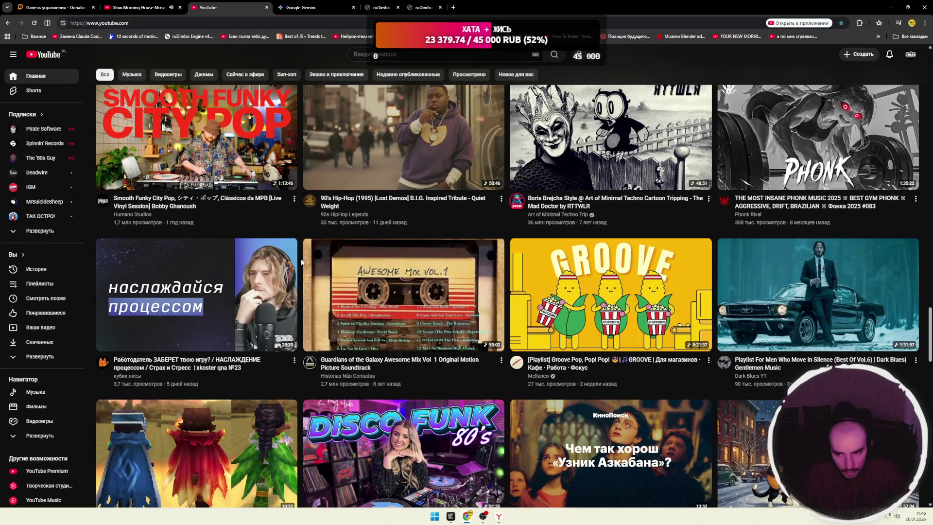
{"action": "scroll", "coordinate": [301, 262], "scroll_direction": "down", "scroll_amount": 2}
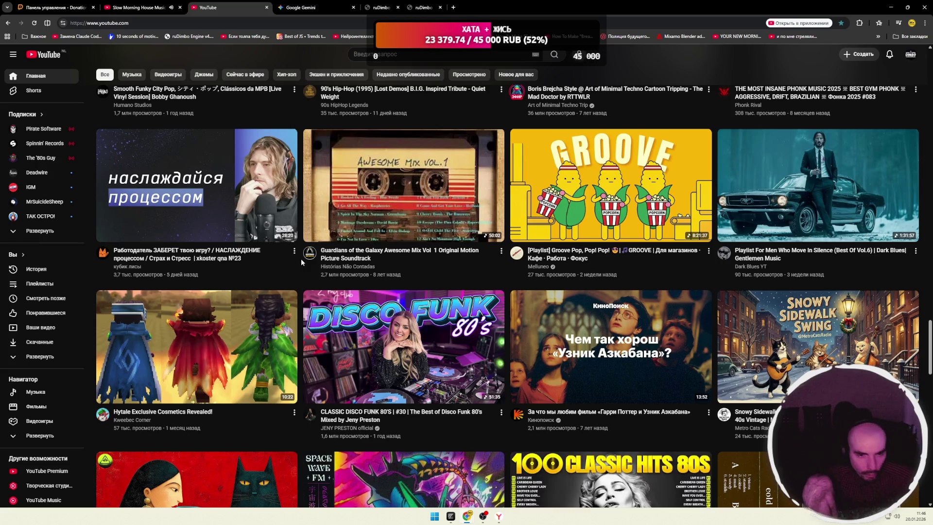
{"action": "scroll", "coordinate": [301, 262], "scroll_direction": "down", "scroll_amount": 3}
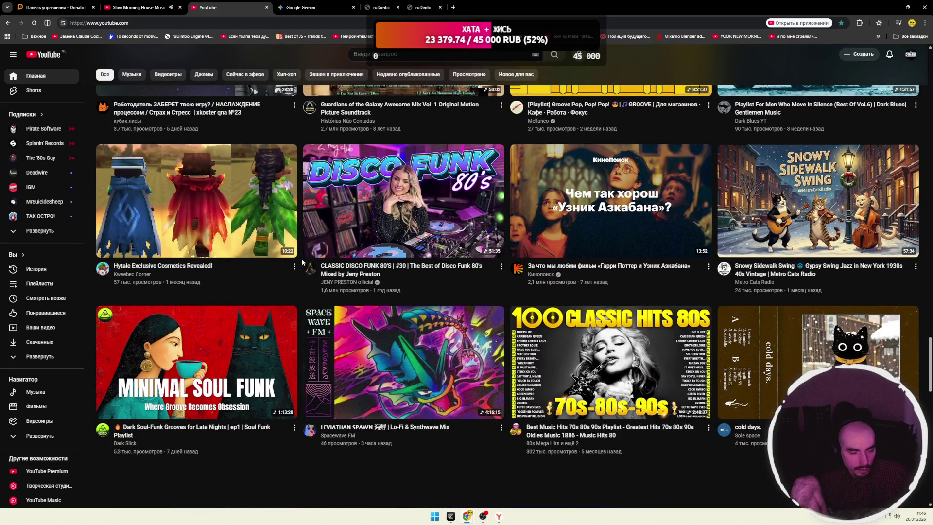
{"action": "scroll", "coordinate": [302, 263], "scroll_direction": "down", "scroll_amount": 2}
{"action": "scroll", "coordinate": [302, 262], "scroll_direction": "down", "scroll_amount": 4}
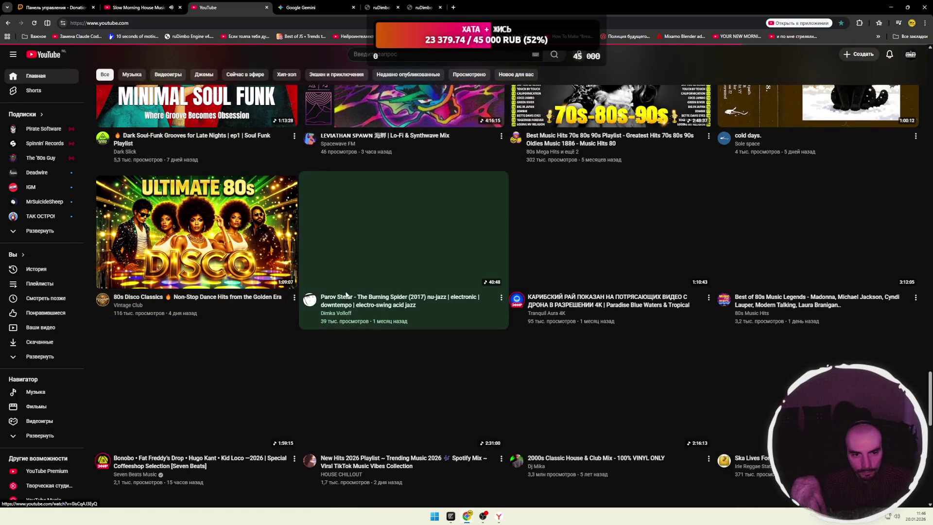
Reload the home feed with F5, look through the new recommendations, then scroll back up.
{"action": "key", "text": "F5"}
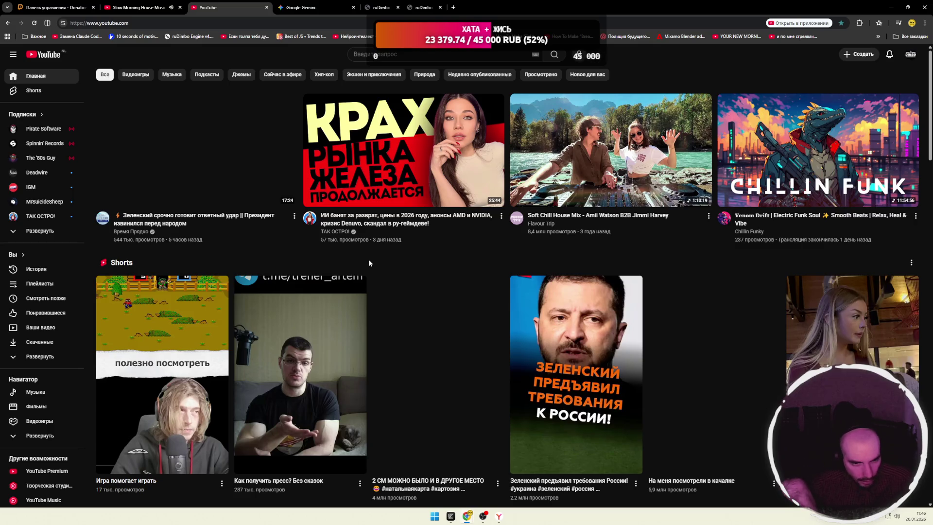
{"action": "scroll", "coordinate": [369, 258], "scroll_direction": "down", "scroll_amount": 7}
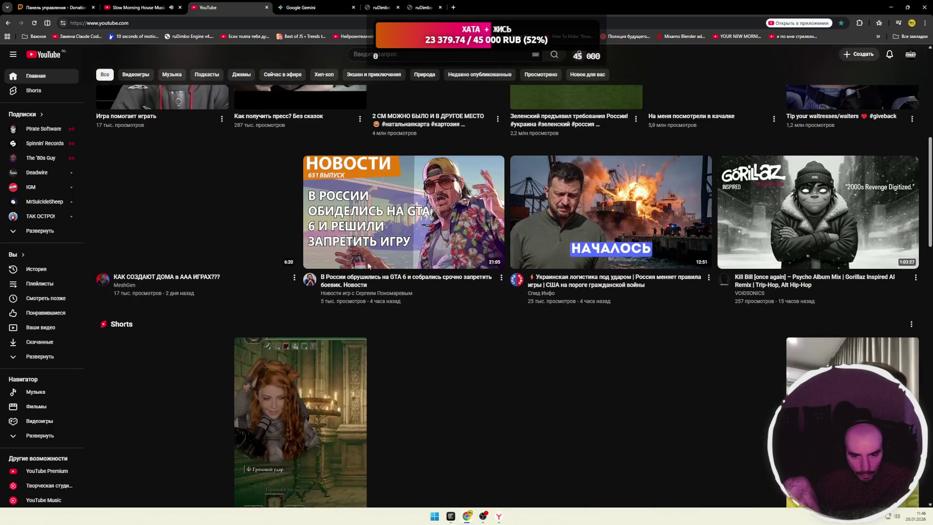
{"action": "scroll", "coordinate": [371, 319], "scroll_direction": "down", "scroll_amount": 2}
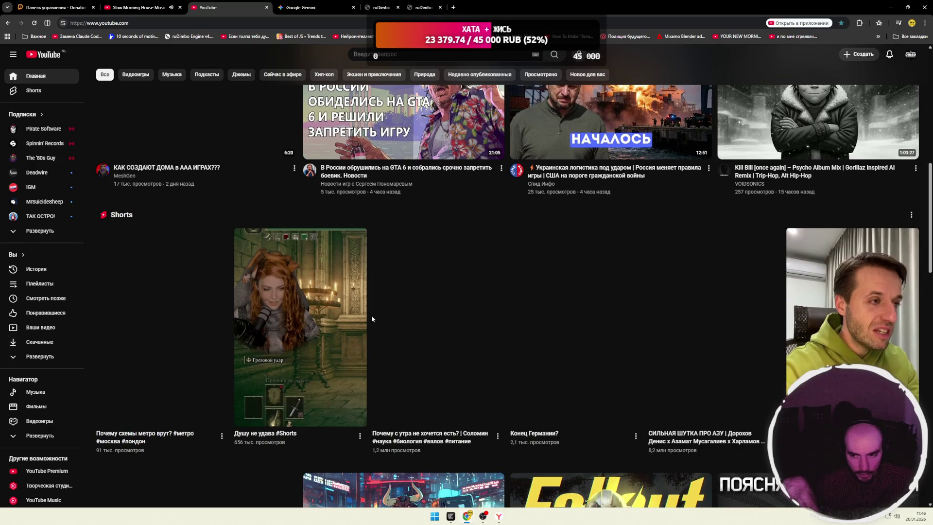
{"action": "scroll", "coordinate": [371, 319], "scroll_direction": "down", "scroll_amount": 6}
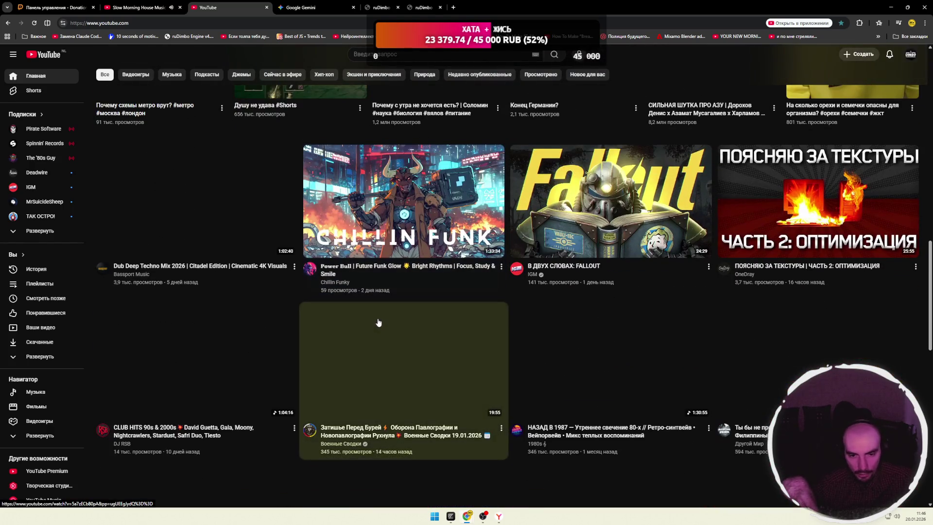
{"action": "scroll", "coordinate": [321, 301], "scroll_direction": "down", "scroll_amount": 3}
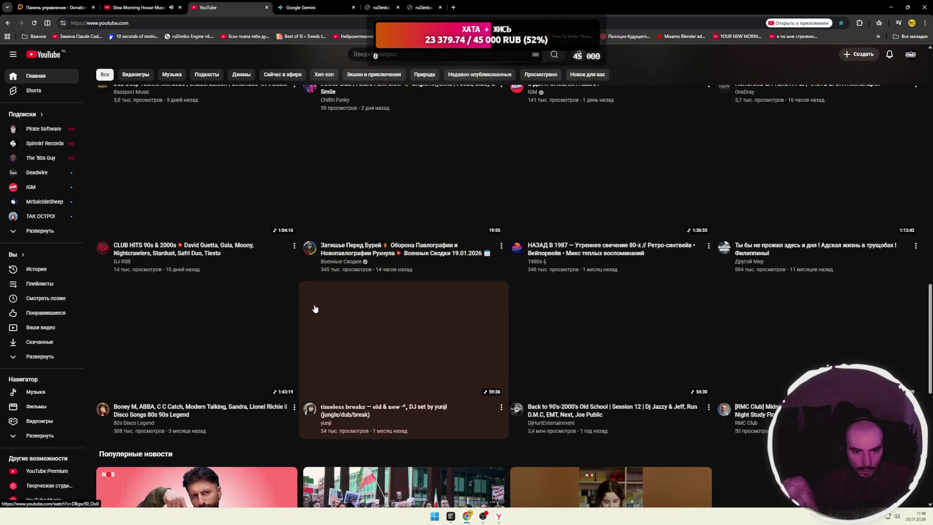
{"action": "scroll", "coordinate": [315, 308], "scroll_direction": "down", "scroll_amount": 6}
{"action": "scroll", "coordinate": [302, 306], "scroll_direction": "up", "scroll_amount": 10}
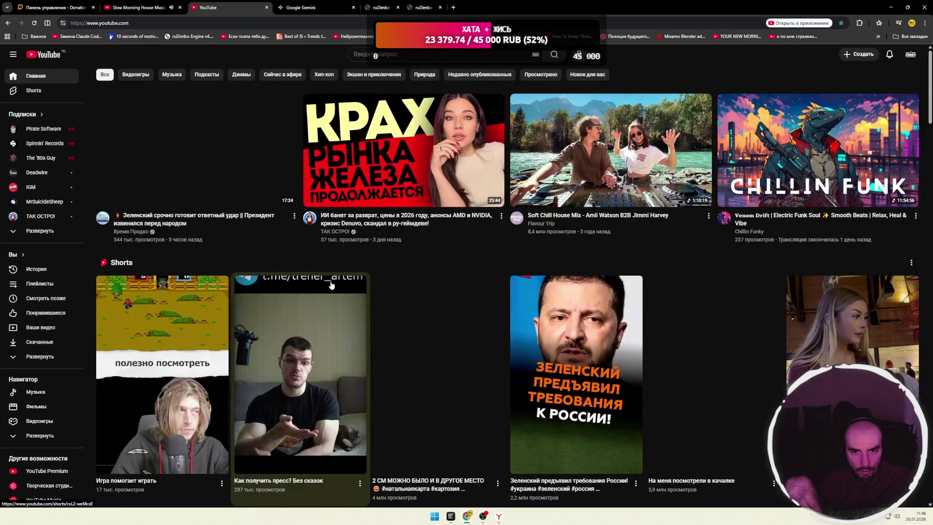
Refresh YouTube once more, browse the new videos and Shorts, then return to the top.
{"action": "key", "text": "F5"}
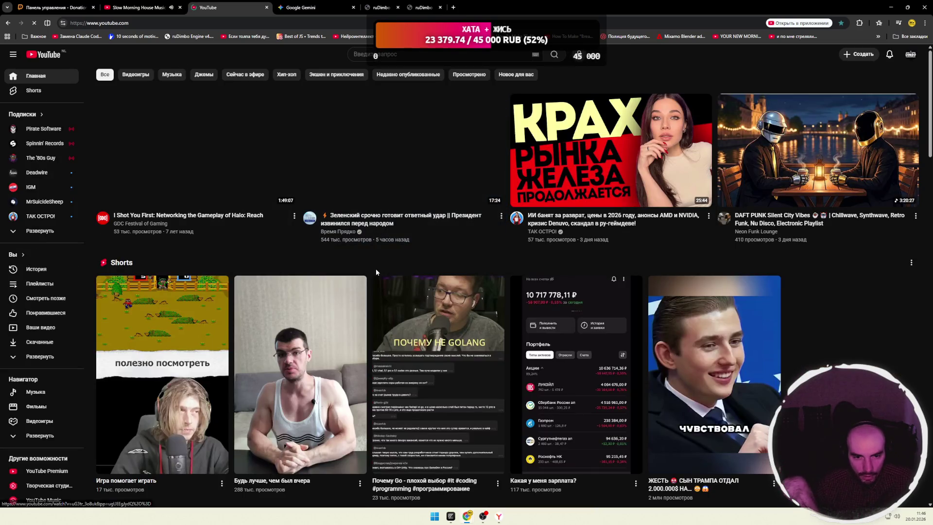
{"action": "scroll", "coordinate": [375, 268], "scroll_direction": "down", "scroll_amount": 12}
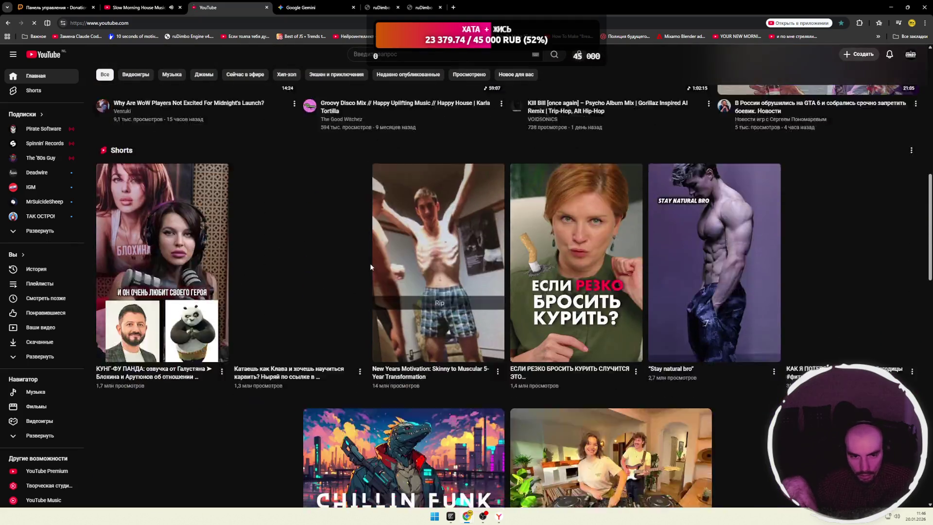
{"action": "scroll", "coordinate": [370, 267], "scroll_direction": "down", "scroll_amount": 10}
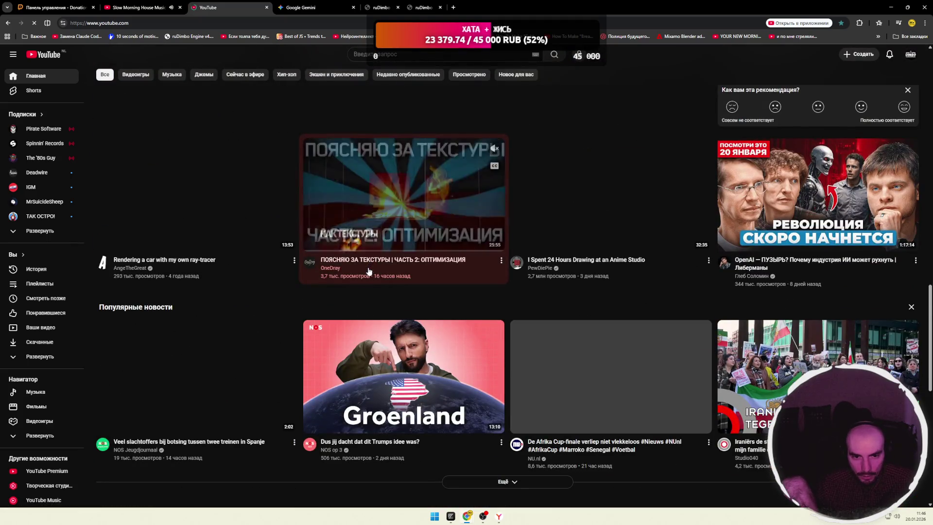
{"action": "scroll", "coordinate": [297, 299], "scroll_direction": "down", "scroll_amount": 3}
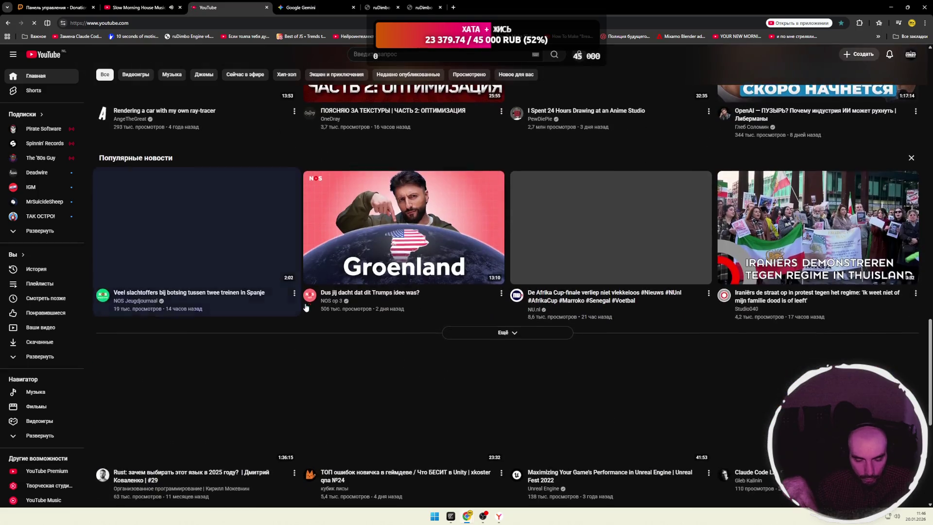
{"action": "scroll", "coordinate": [300, 302], "scroll_direction": "down", "scroll_amount": 3}
{"action": "scroll", "coordinate": [300, 302], "scroll_direction": "down", "scroll_amount": 3}
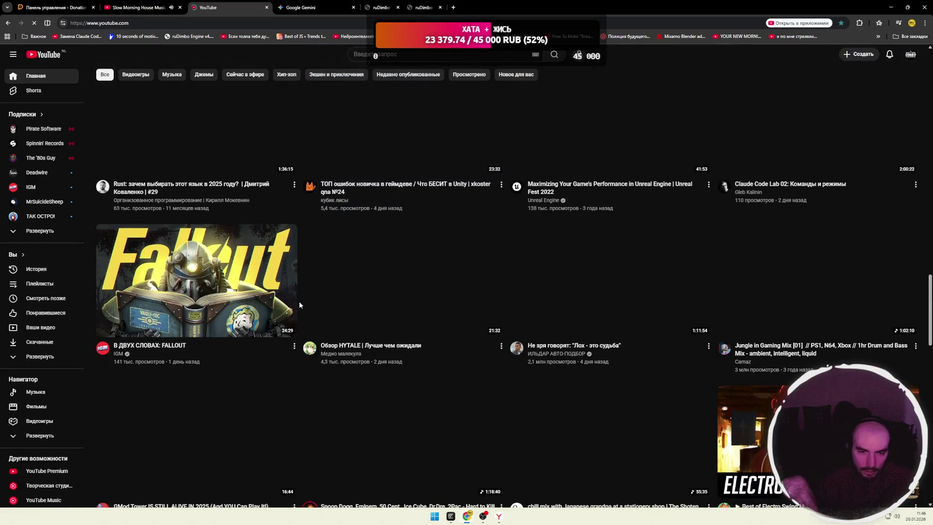
{"action": "scroll", "coordinate": [299, 302], "scroll_direction": "down", "scroll_amount": 3}
{"action": "scroll", "coordinate": [299, 306], "scroll_direction": "down", "scroll_amount": 2}
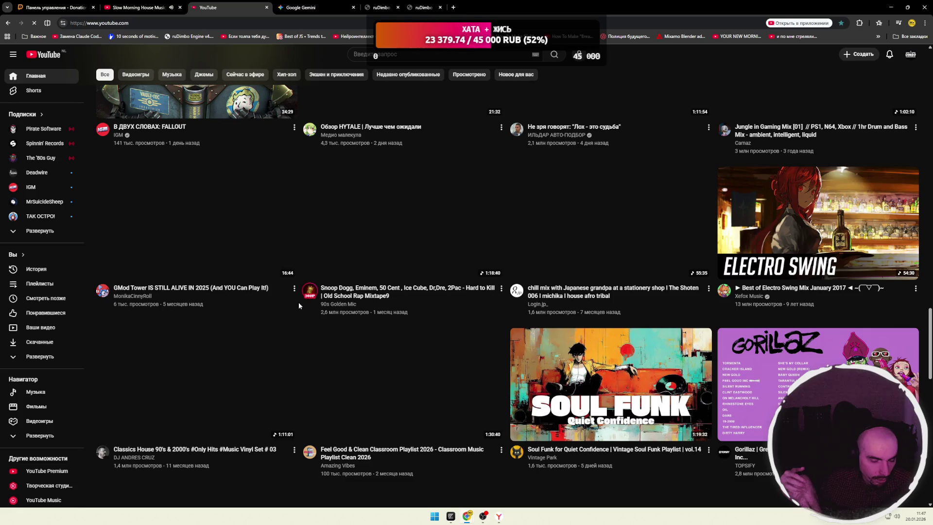
{"action": "scroll", "coordinate": [299, 305], "scroll_direction": "down", "scroll_amount": 9}
{"action": "scroll", "coordinate": [301, 301], "scroll_direction": "down", "scroll_amount": 5}
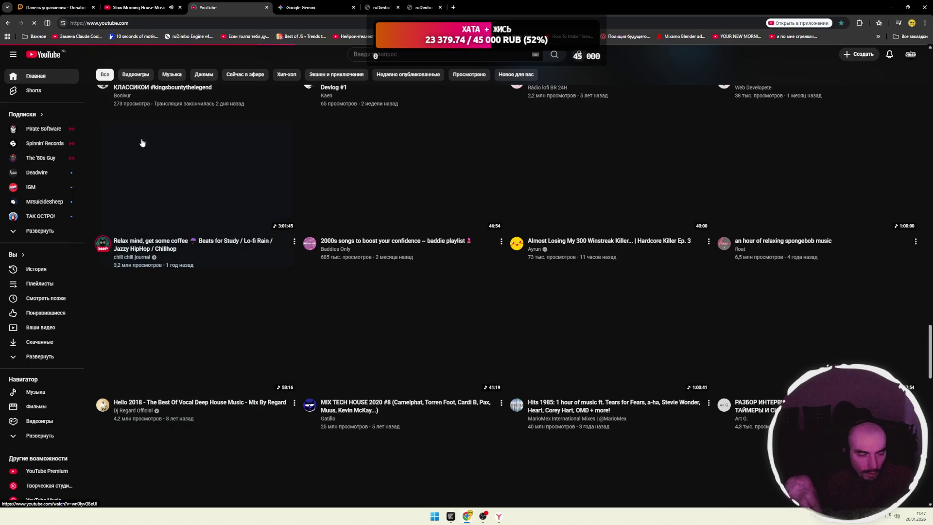
{"action": "mouse_move", "coordinate": [134, 155]}
{"action": "scroll", "coordinate": [195, 205], "scroll_direction": "up", "scroll_amount": 15}
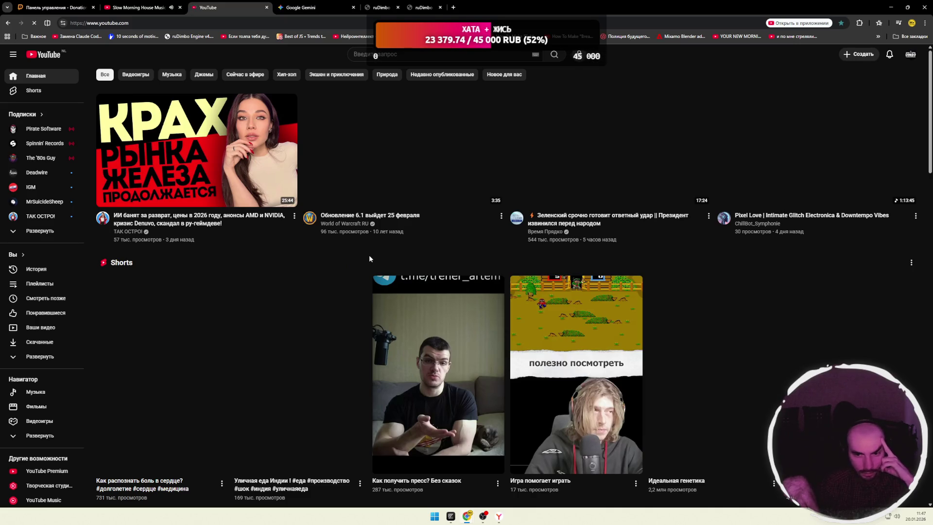
Scroll past the Shorts shelf and open the 21:04-long GTA 6 news video.
{"action": "scroll", "coordinate": [369, 256], "scroll_direction": "down", "scroll_amount": 7}
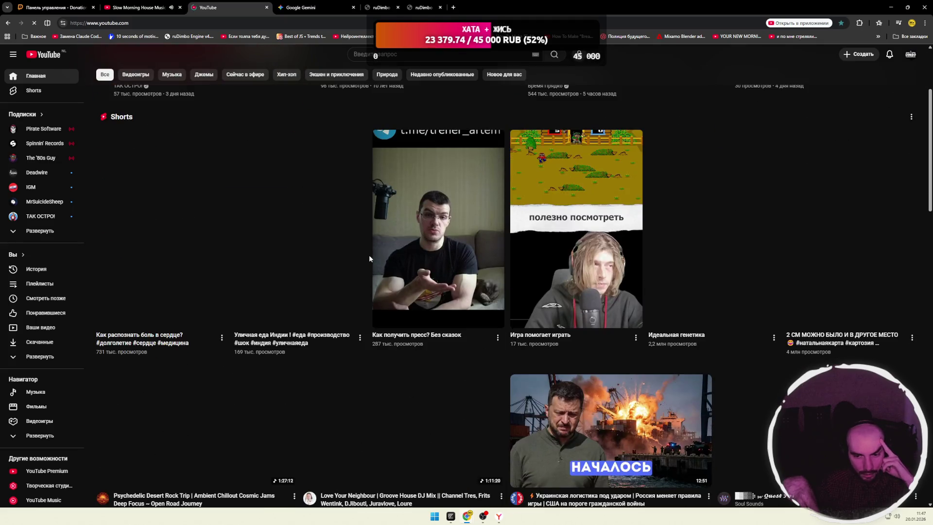
{"action": "scroll", "coordinate": [369, 255], "scroll_direction": "down", "scroll_amount": 3}
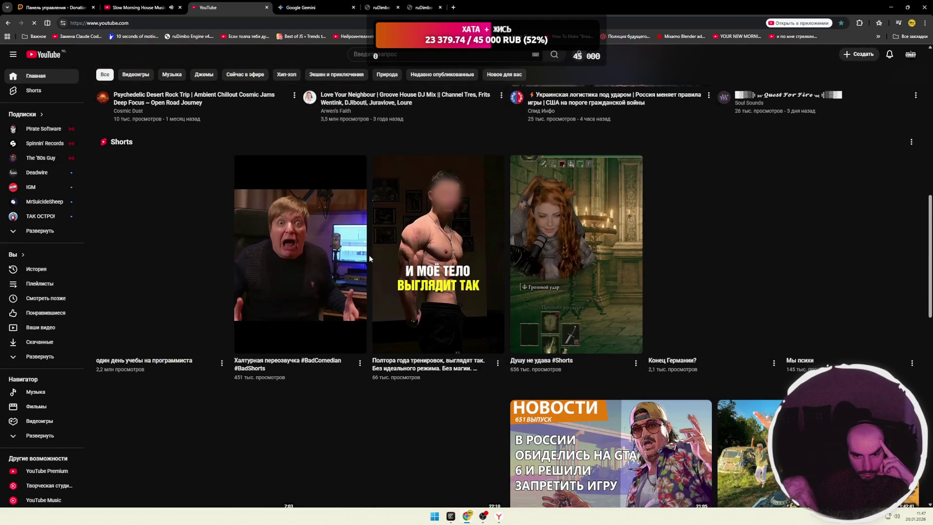
{"action": "scroll", "coordinate": [369, 255], "scroll_direction": "down", "scroll_amount": 3}
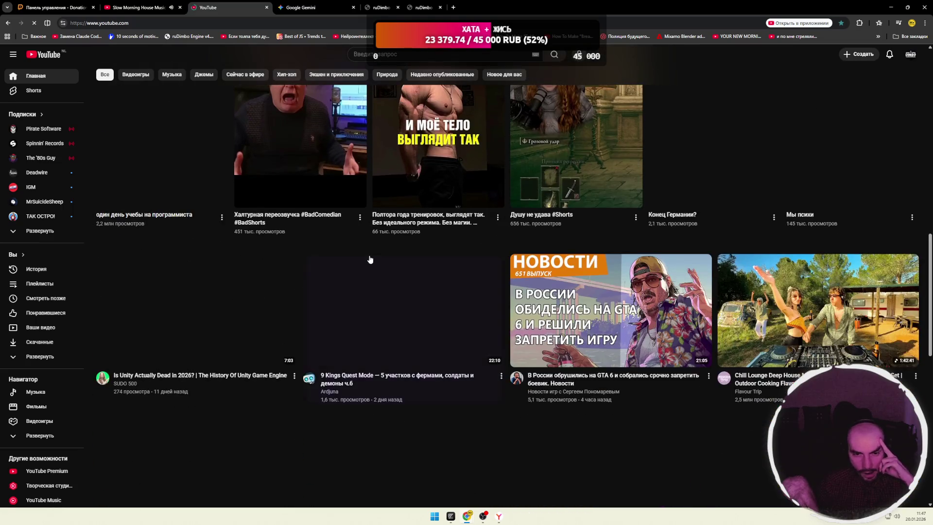
{"action": "scroll", "coordinate": [350, 258], "scroll_direction": "down", "scroll_amount": 2}
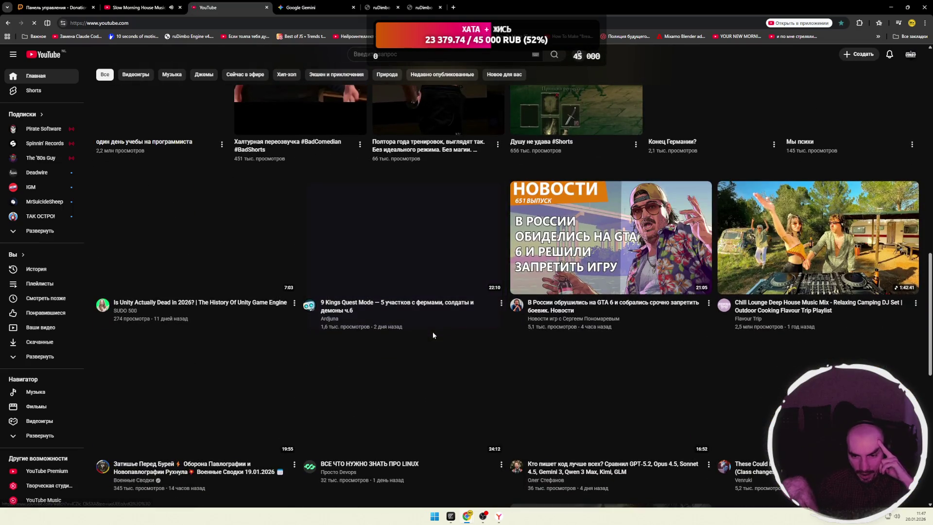
{"action": "left_click", "coordinate": [562, 293]}
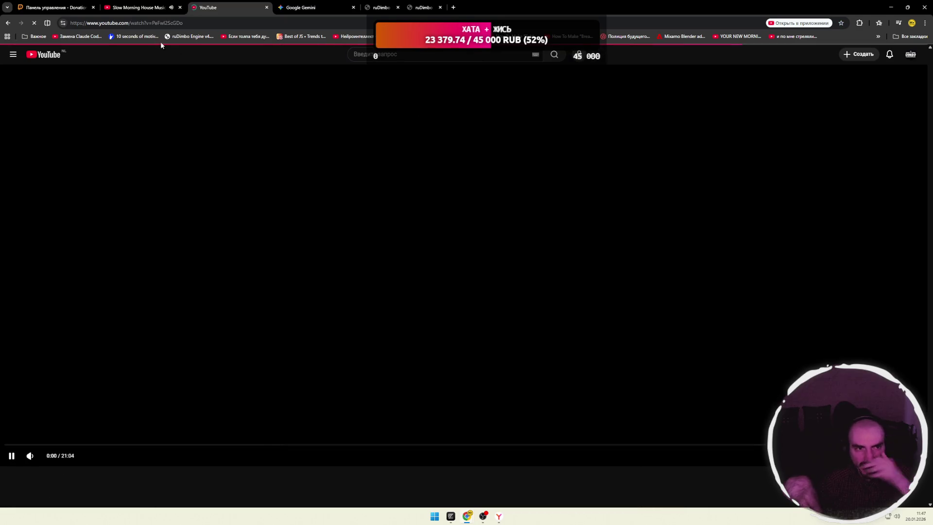
Bring up the GTA 6 news video tab, pause it and rewind five seconds to about 0:31.
{"action": "left_click", "coordinate": [146, 7]}
{"action": "key", "text": "ctrl+Tab"}
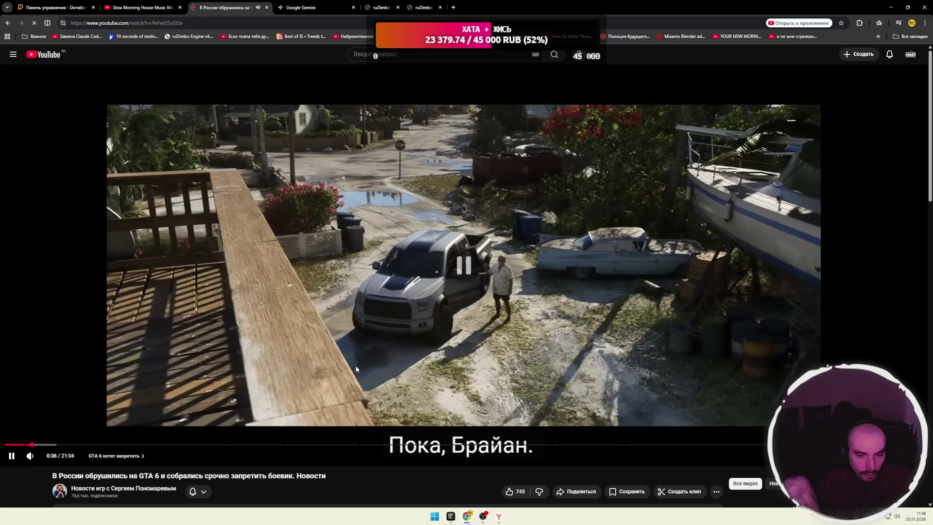
{"action": "left_click", "coordinate": [370, 387]}
{"action": "key", "text": "Left"}
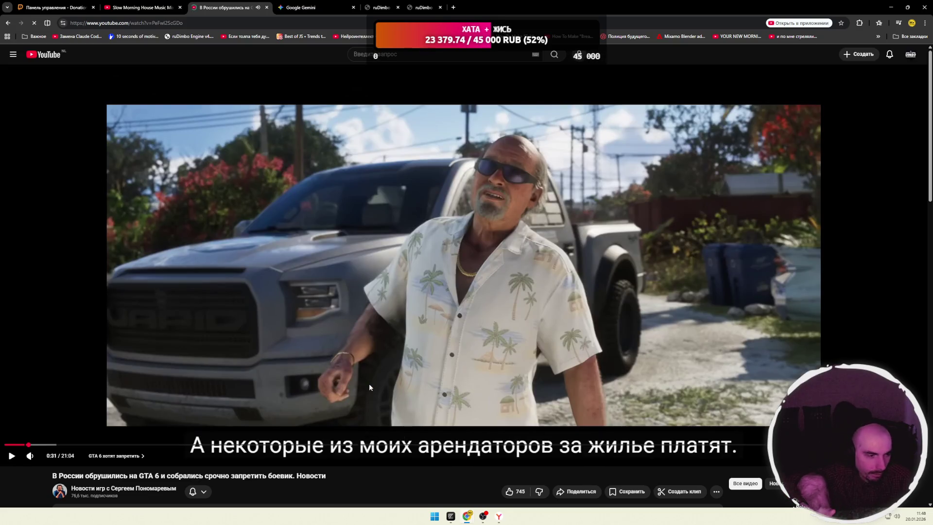
Briefly resume and re-pause the GTA video, then switch to the Slow Morning House Music tab.
{"action": "left_click", "coordinate": [369, 385]}
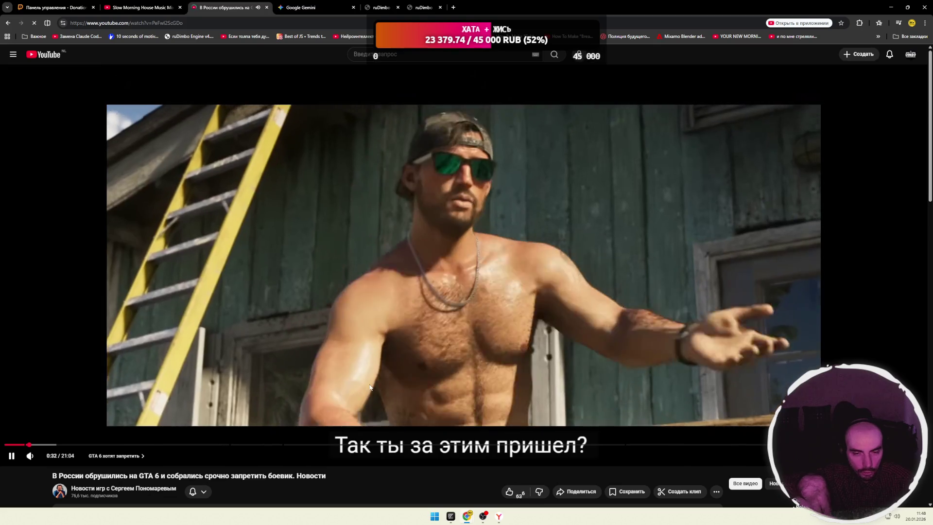
{"action": "left_click", "coordinate": [369, 384]}
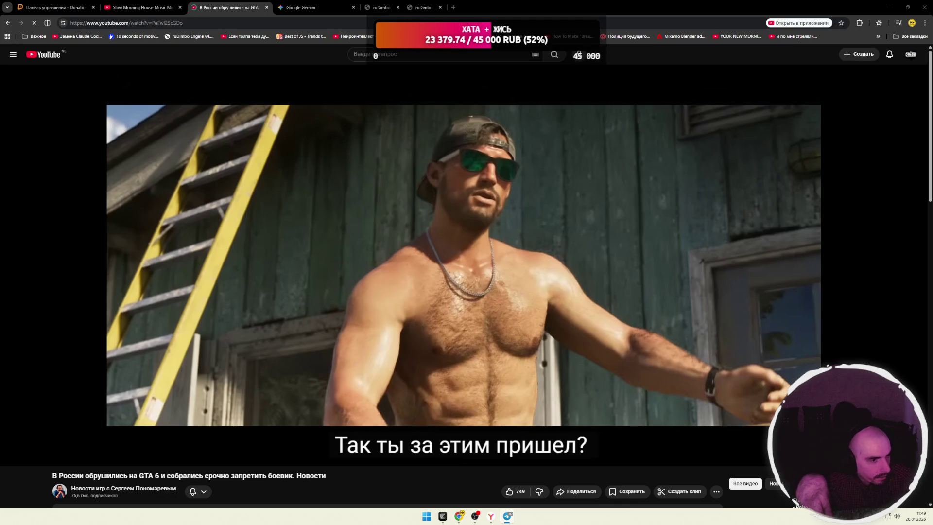
{"action": "key", "text": "ctrl+shift+Tab"}
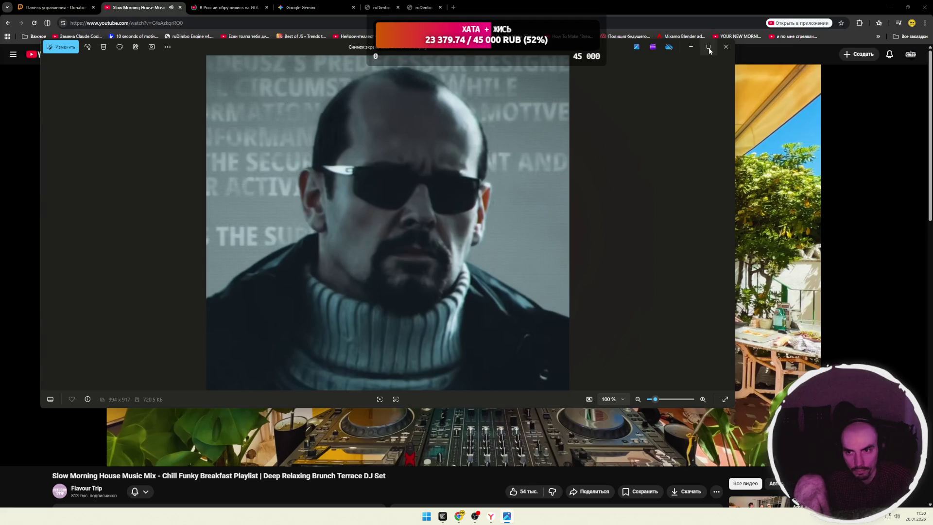
Maximize the Photos screenshot viewer, zoom out, then close it.
{"action": "key", "text": "super+Up"}
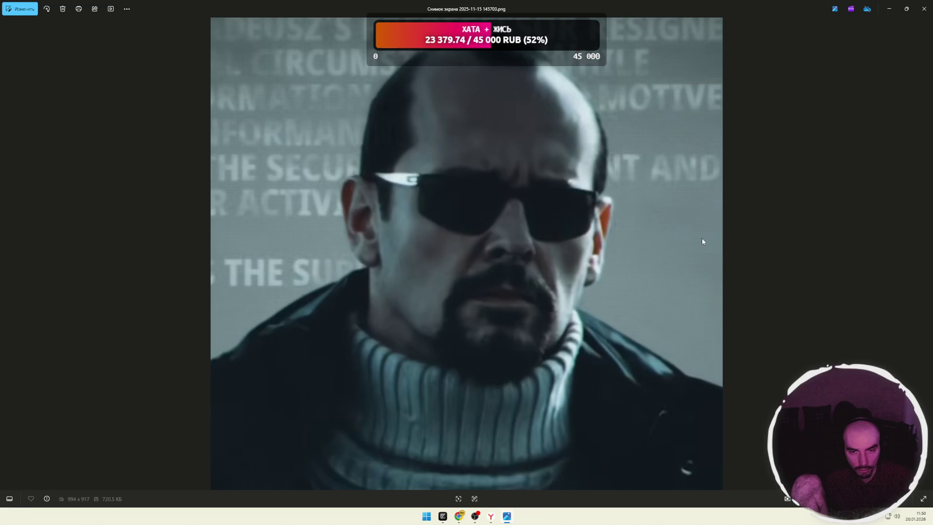
{"action": "scroll", "coordinate": [640, 243], "scroll_direction": "down", "scroll_amount": 2}
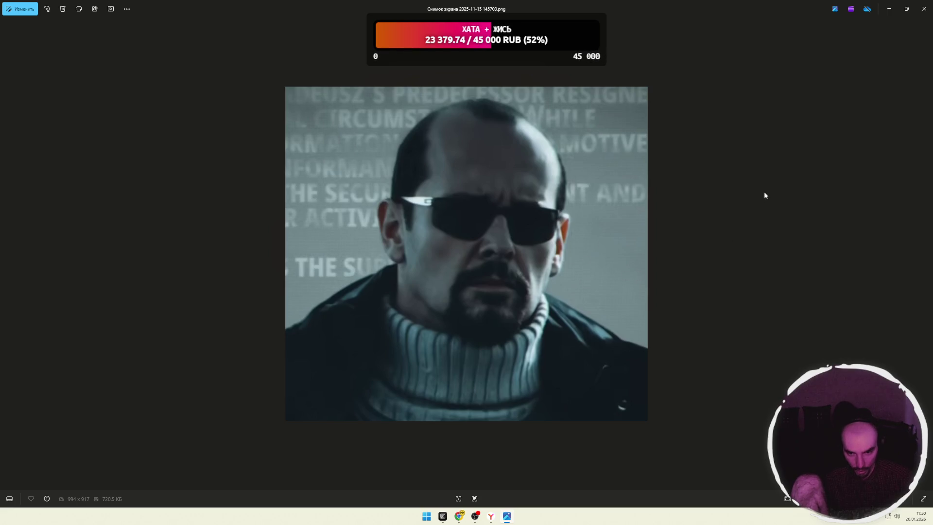
{"action": "left_click", "coordinate": [925, 15]}
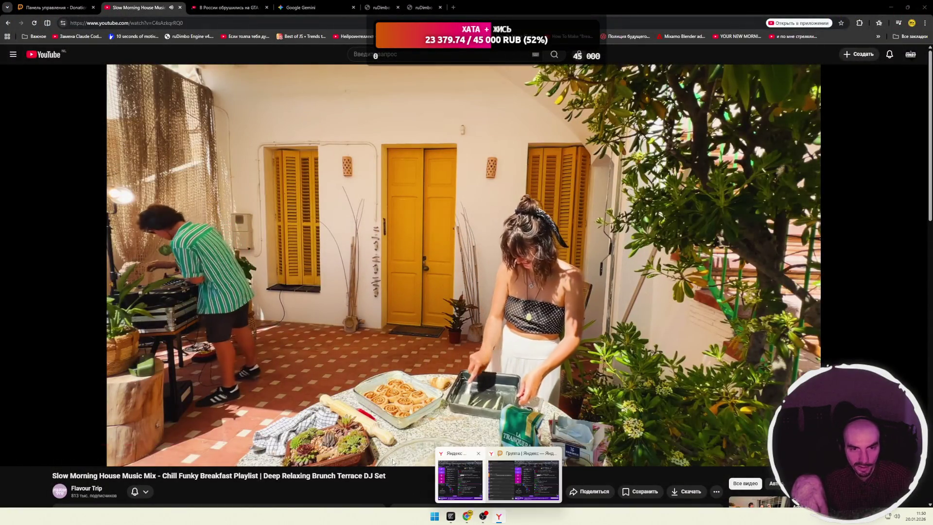
Pause the music mix video in its tab.
{"action": "left_click", "coordinate": [228, 7]}
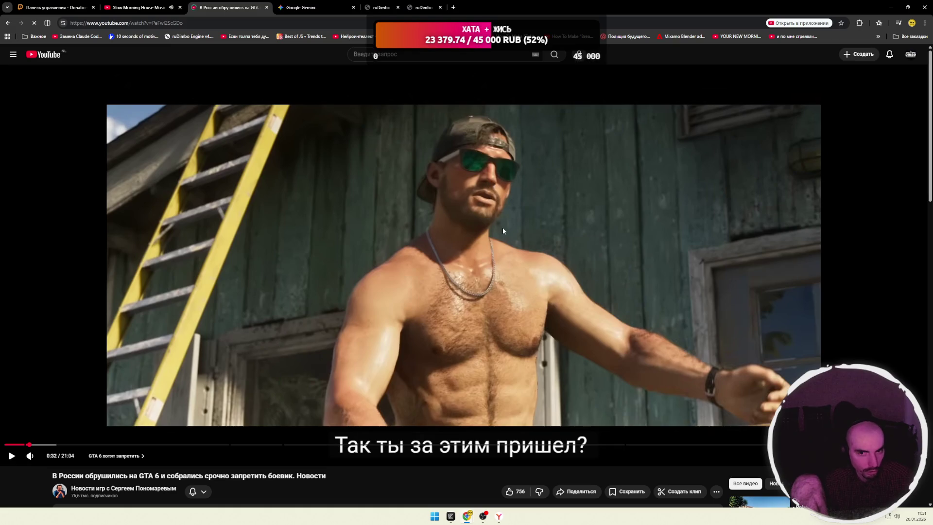
{"action": "left_click", "coordinate": [145, 8]}
{"action": "key", "text": "k"}
Resume the GTA 6 news video and pause it at 0:48 on the highway driving scene.
{"action": "left_click", "coordinate": [241, 9]}
{"action": "left_click", "coordinate": [405, 214]}
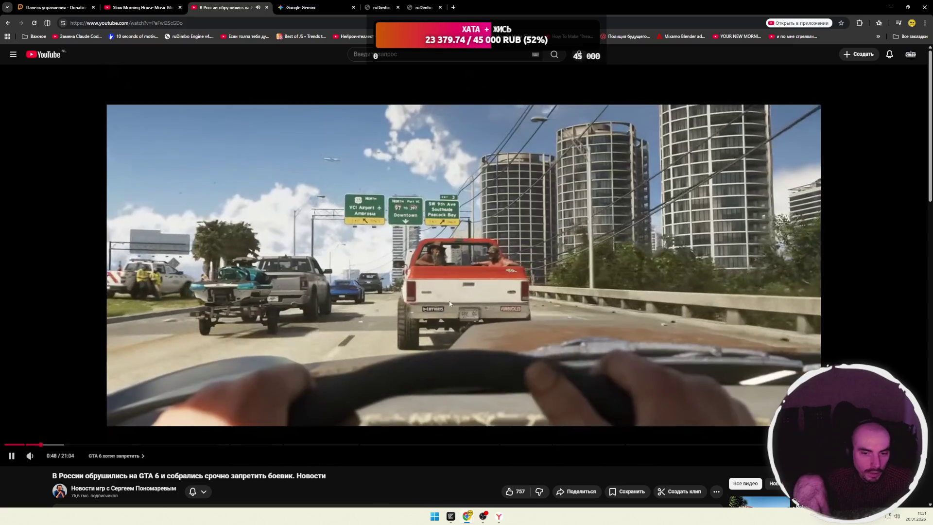
{"action": "left_click", "coordinate": [455, 274]}
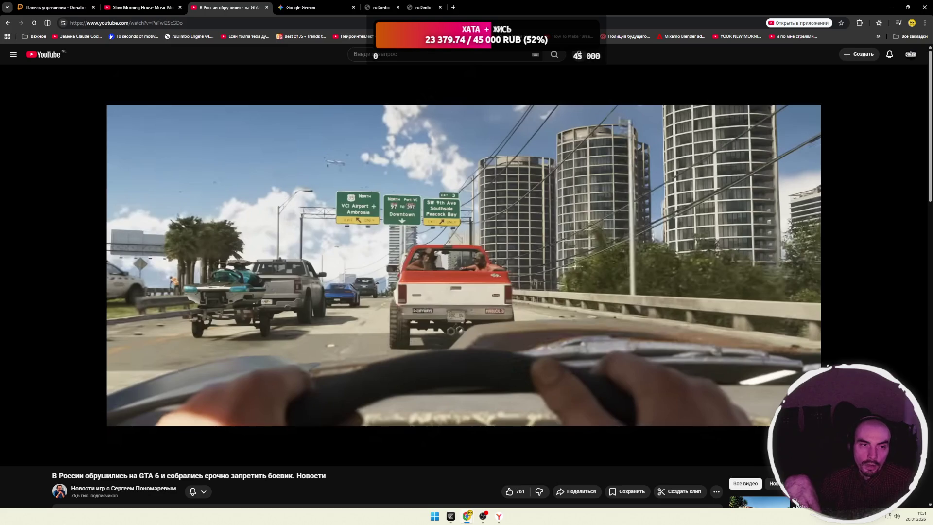
Play the GTA 6 news video past the prison scene and pause at 2:05 on the car explosion.
{"action": "left_click", "coordinate": [417, 274]}
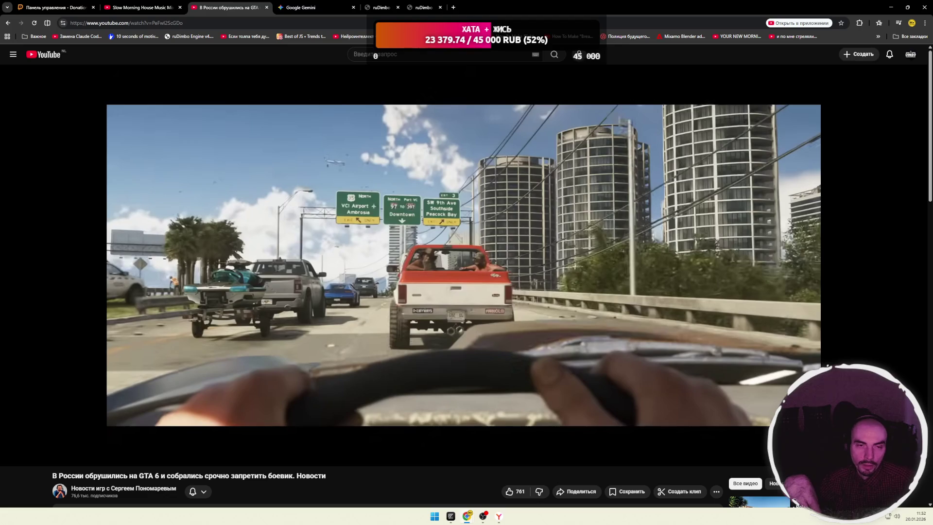
{"action": "left_click", "coordinate": [414, 258]}
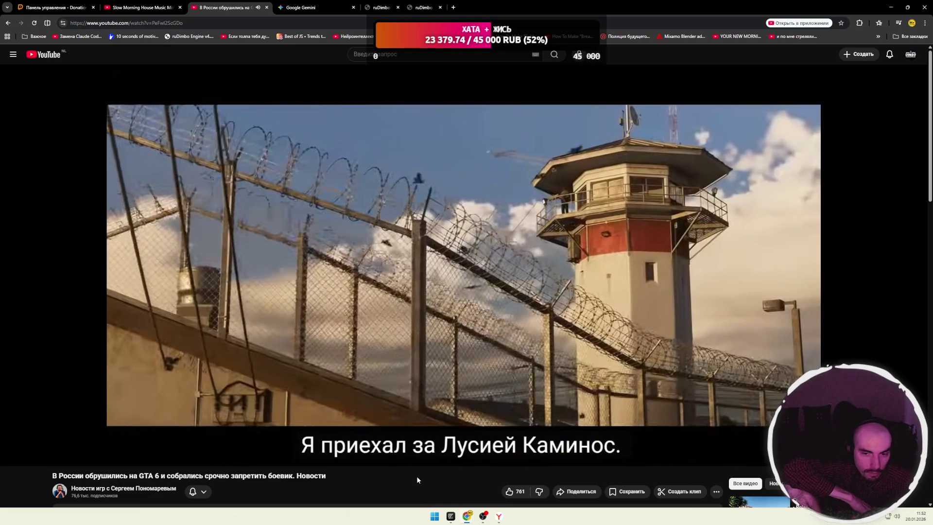
{"action": "left_click", "coordinate": [464, 338]}
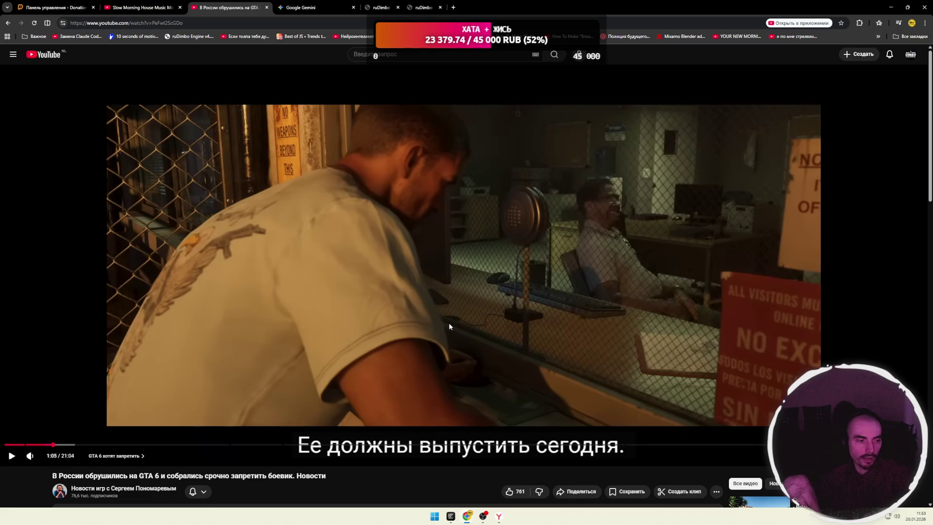
{"action": "left_click", "coordinate": [434, 409]}
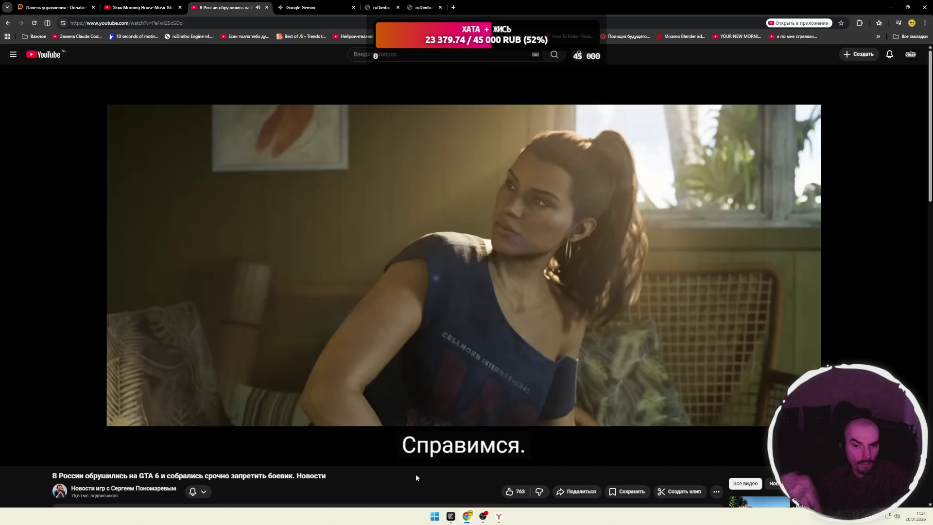
{"action": "left_click", "coordinate": [460, 311]}
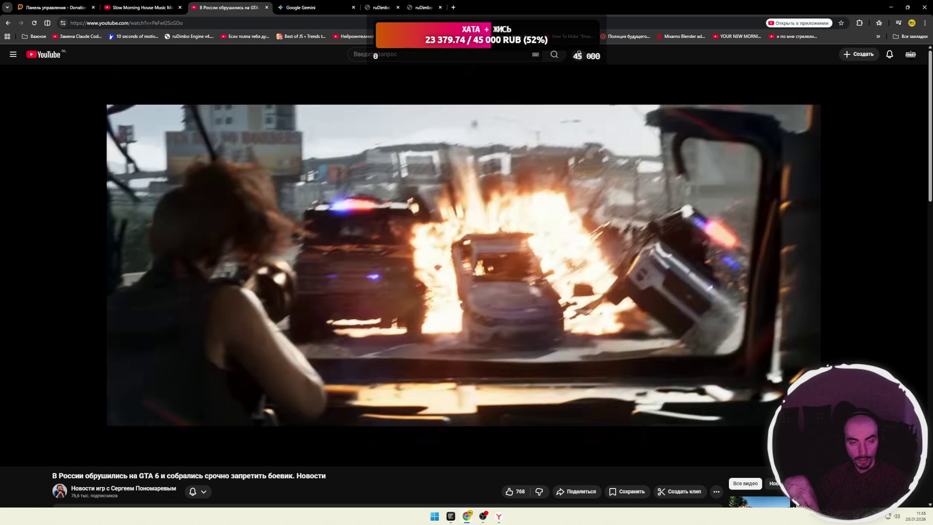
{"action": "mouse_move", "coordinate": [422, 328]}
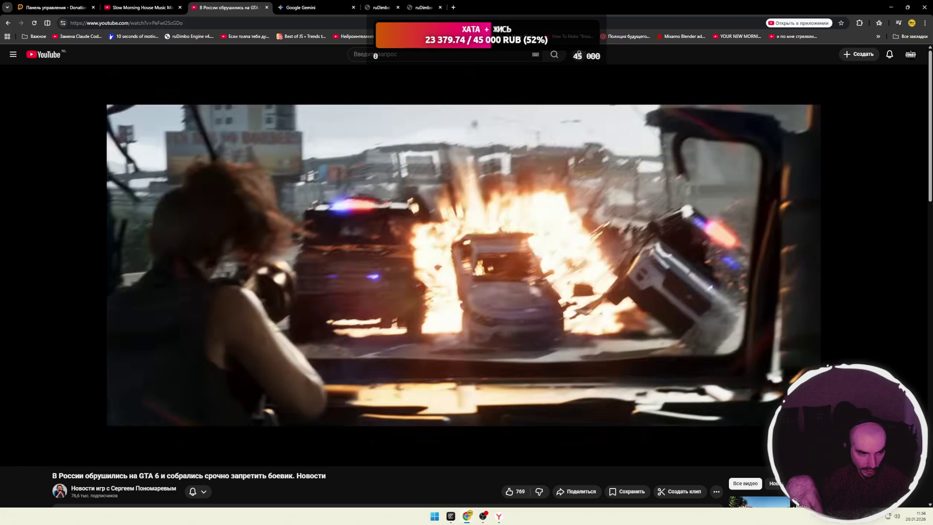
{"action": "left_click", "coordinate": [437, 316]}
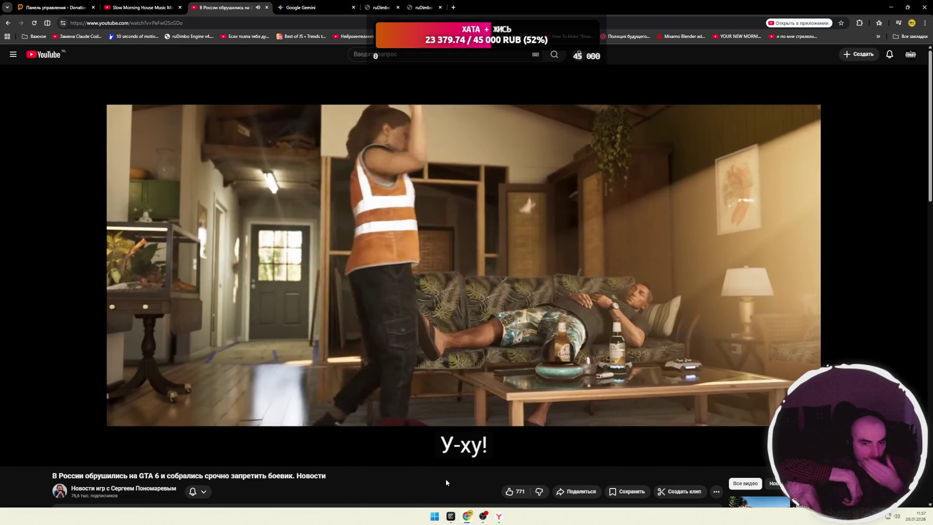
Pause the news video at 2:24 on the living-room scene, then resume playback.
{"action": "left_click", "coordinate": [468, 331]}
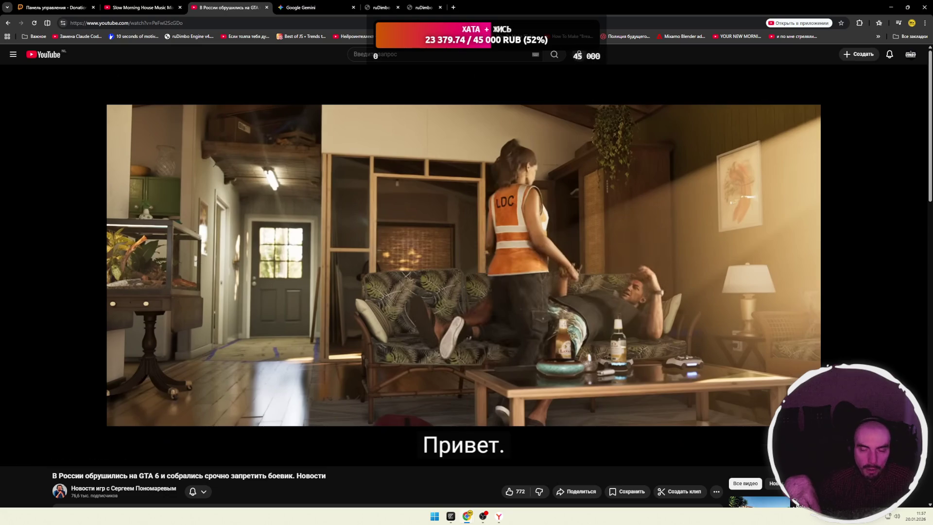
{"action": "mouse_move", "coordinate": [465, 293]}
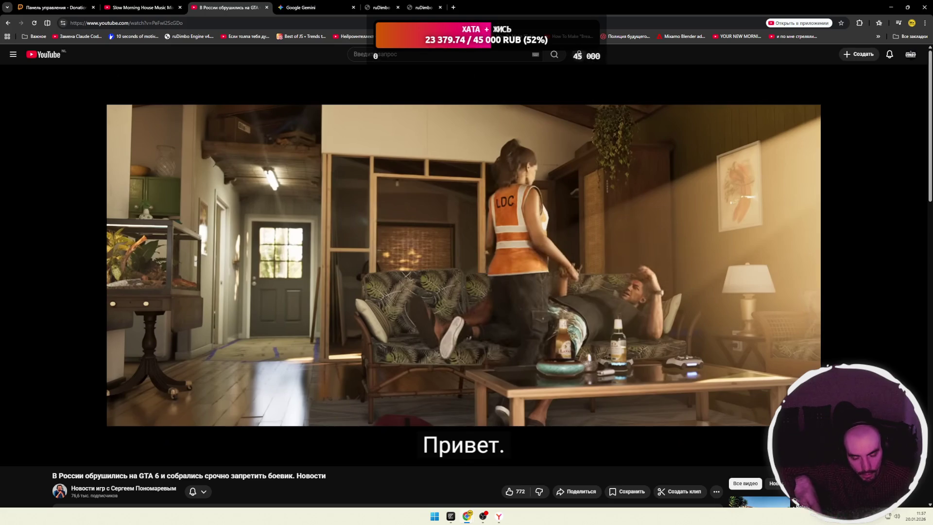
{"action": "left_click", "coordinate": [443, 273]}
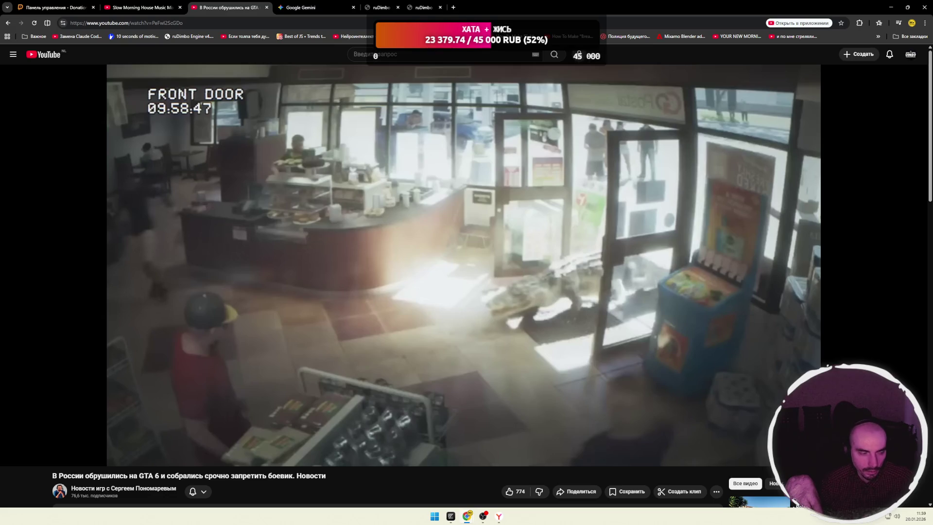
Let the news video run to 3:19 on the CCTV clip of an alligator entering a shop.
{"action": "mouse_move", "coordinate": [409, 315]}
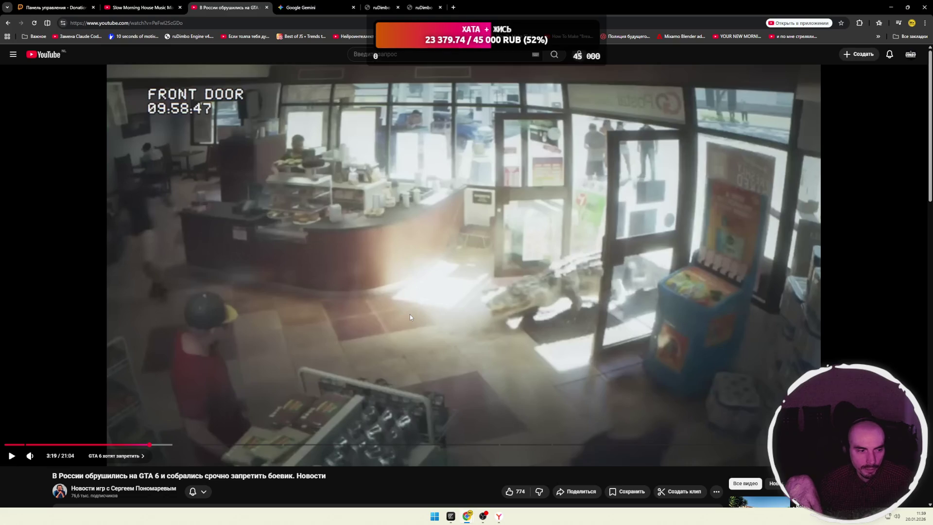
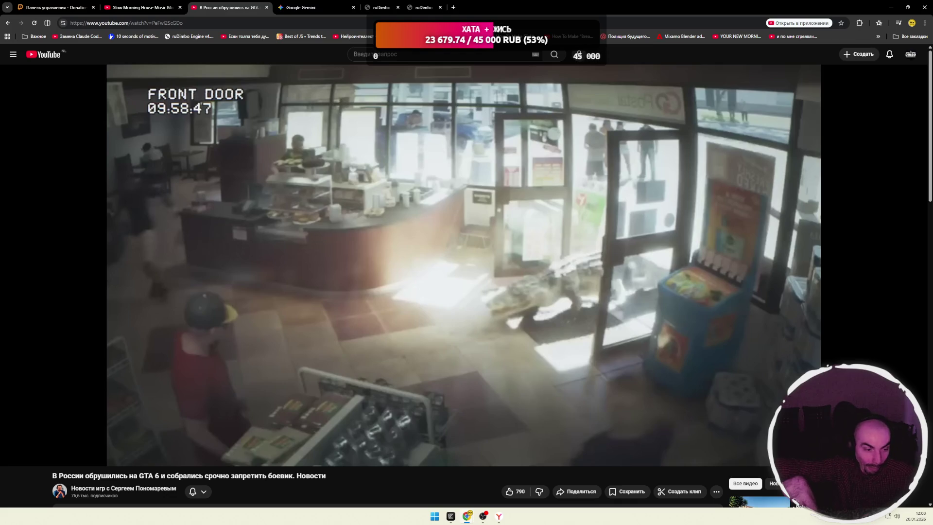
Unpause the GTA 6 news video so it plays on from 3:19 with Russian subtitles.
{"action": "mouse_move", "coordinate": [472, 333]}
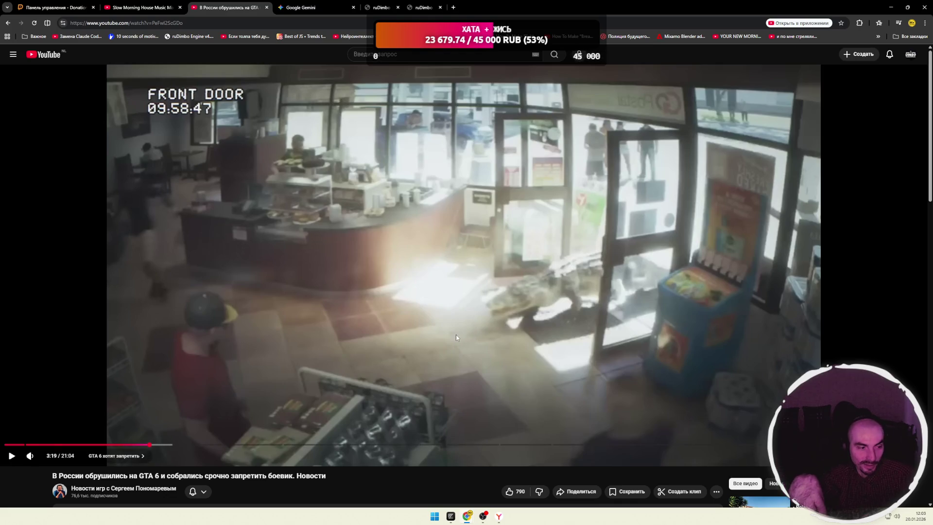
{"action": "left_click", "coordinate": [432, 336]}
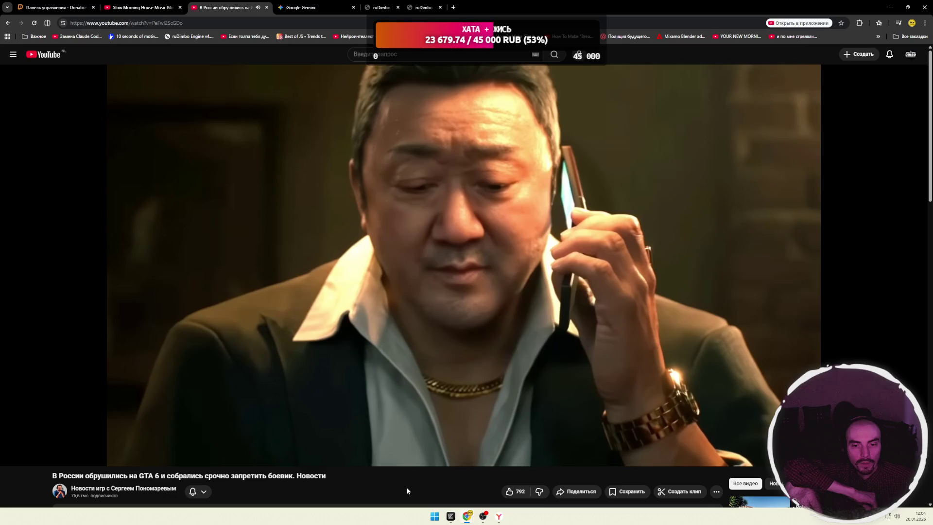
Pause the news video at 4:17, then let it play on into the Vice City footage.
{"action": "left_click", "coordinate": [463, 272]}
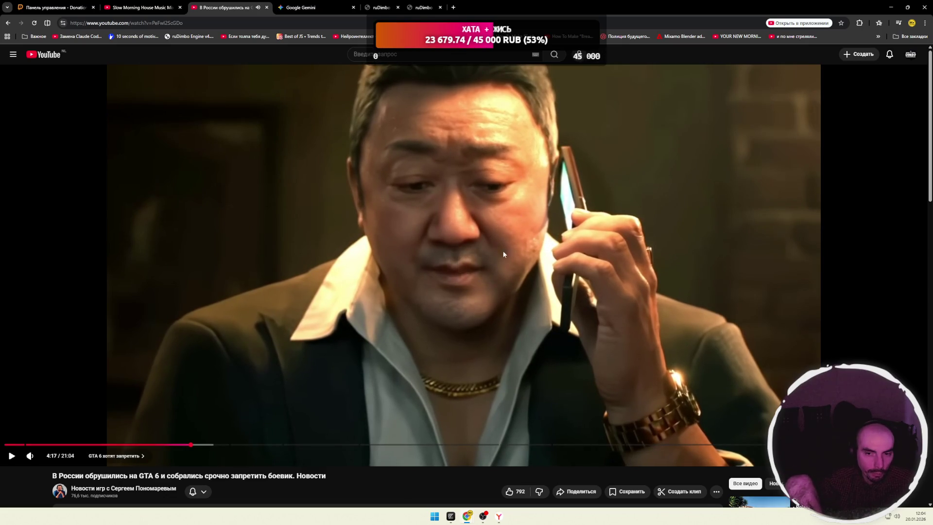
{"action": "left_click", "coordinate": [457, 321]}
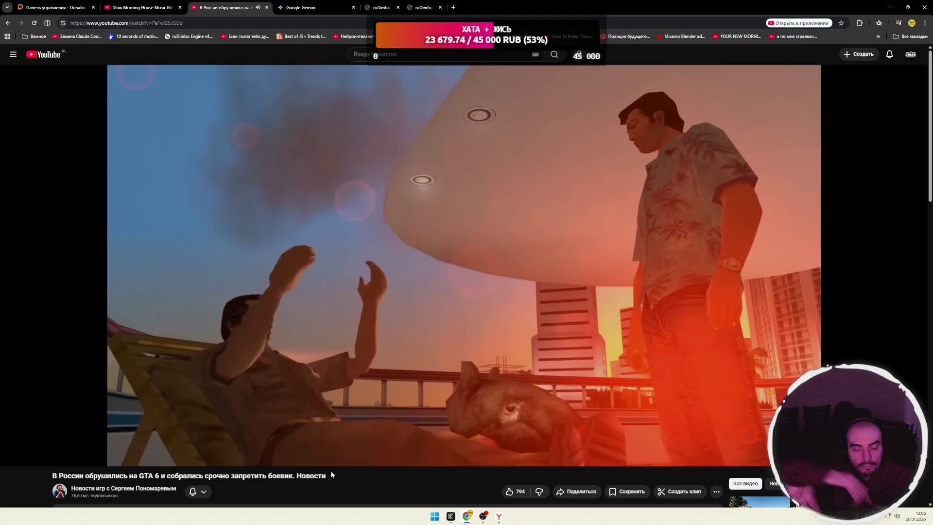
Hold the video at 5:14 on the beach skating scene, then play on into the Witcher footage.
{"action": "left_click", "coordinate": [469, 359]}
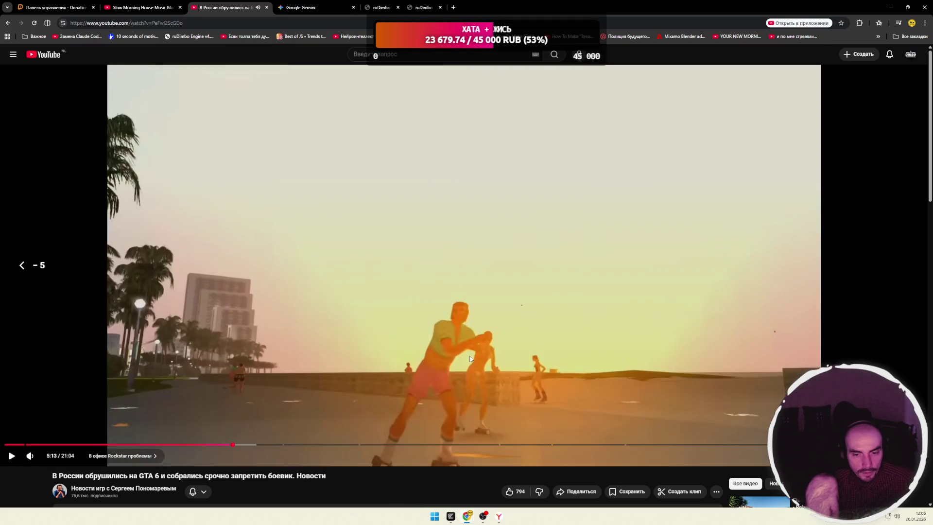
{"action": "left_click", "coordinate": [381, 380]}
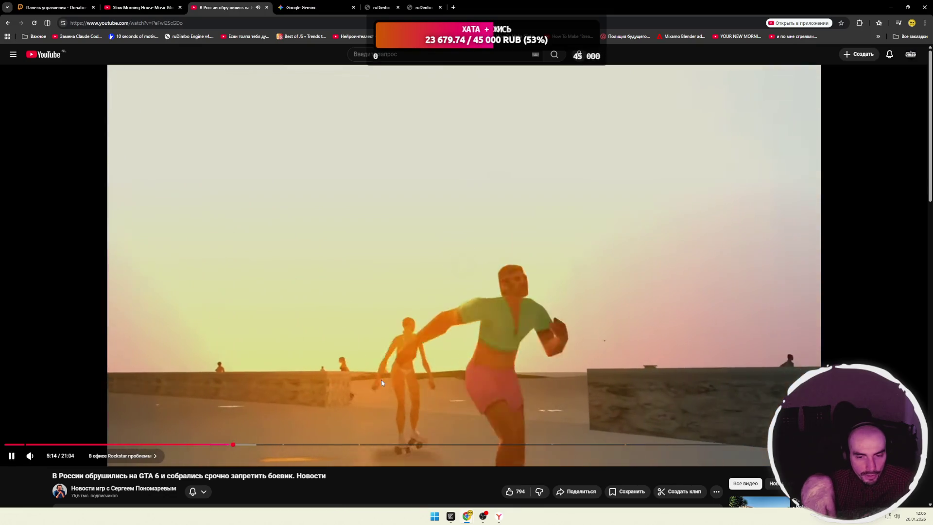
{"action": "left_click", "coordinate": [377, 380]}
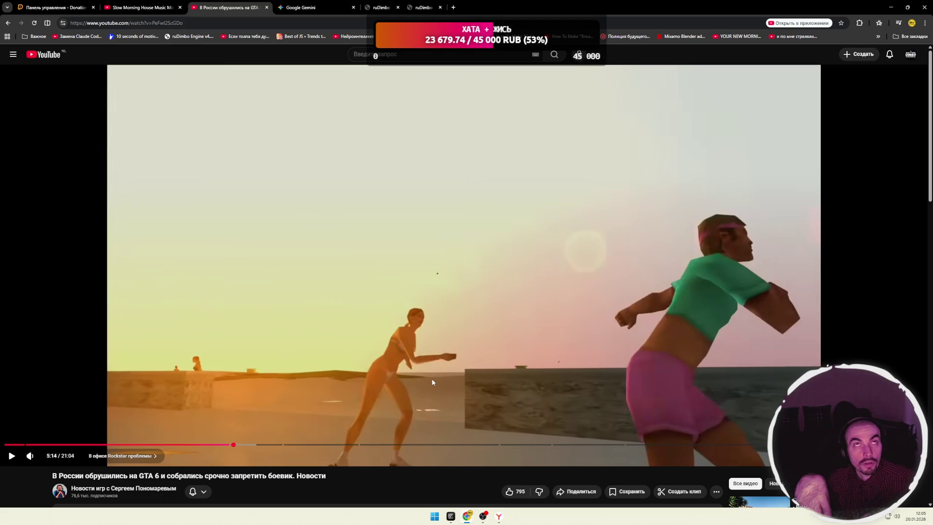
{"action": "left_click", "coordinate": [438, 374]}
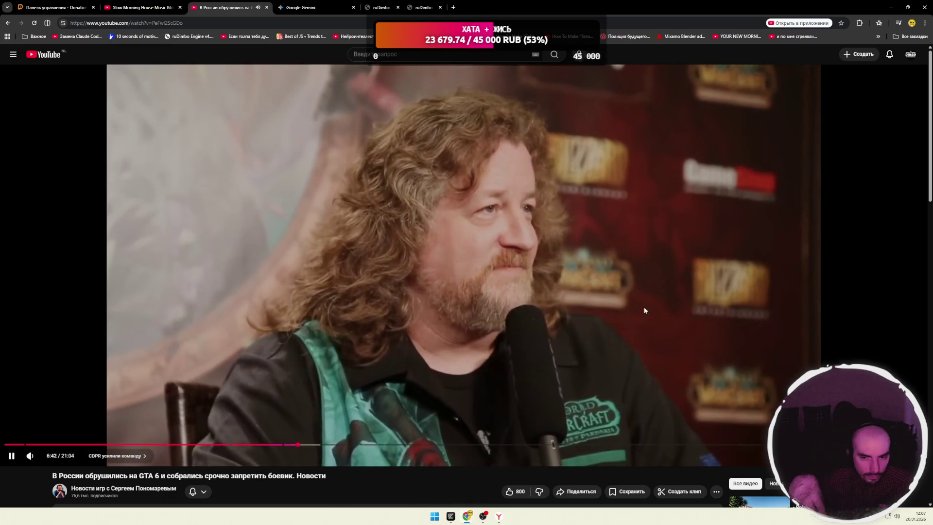
Pause and resume around 6:42, ending paused near 7:18 on the World of Warcraft-backdrop interview.
{"action": "left_click", "coordinate": [671, 302]}
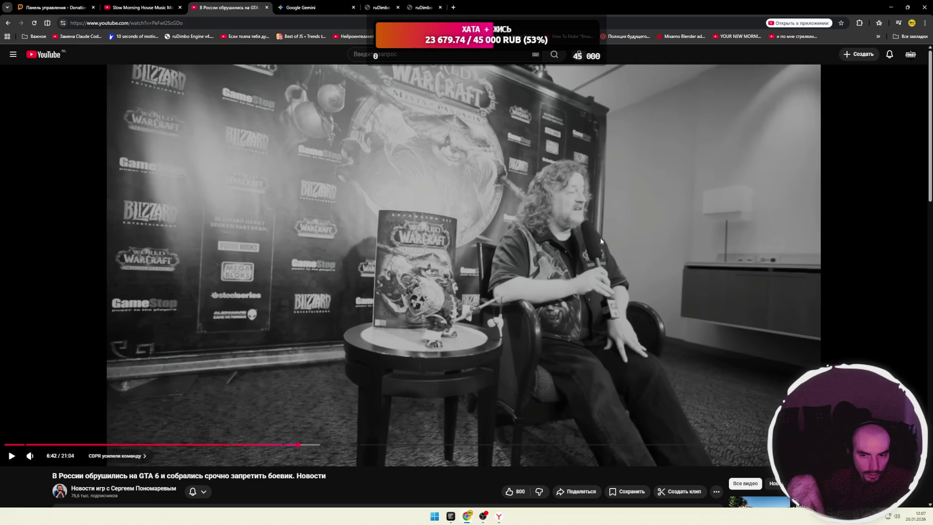
{"action": "left_click", "coordinate": [473, 319]}
{"action": "left_click", "coordinate": [544, 254]}
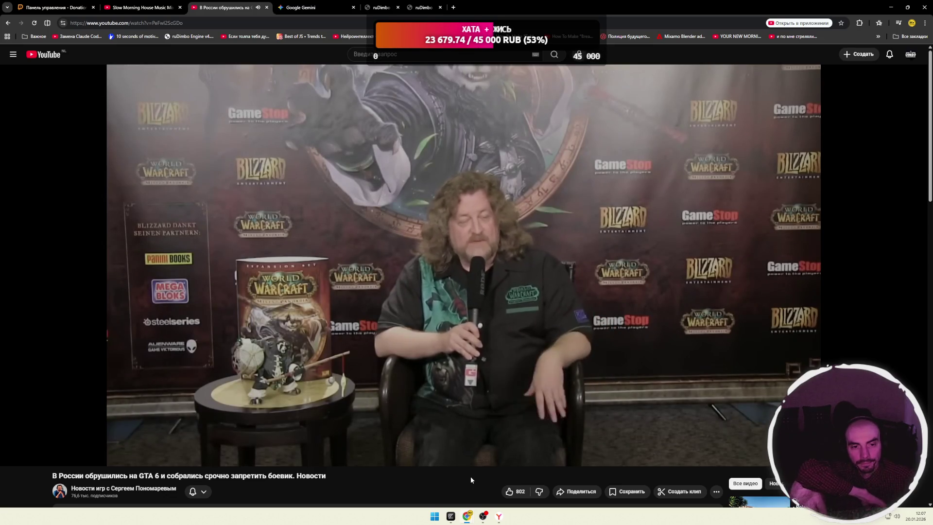
{"action": "left_click", "coordinate": [487, 366]}
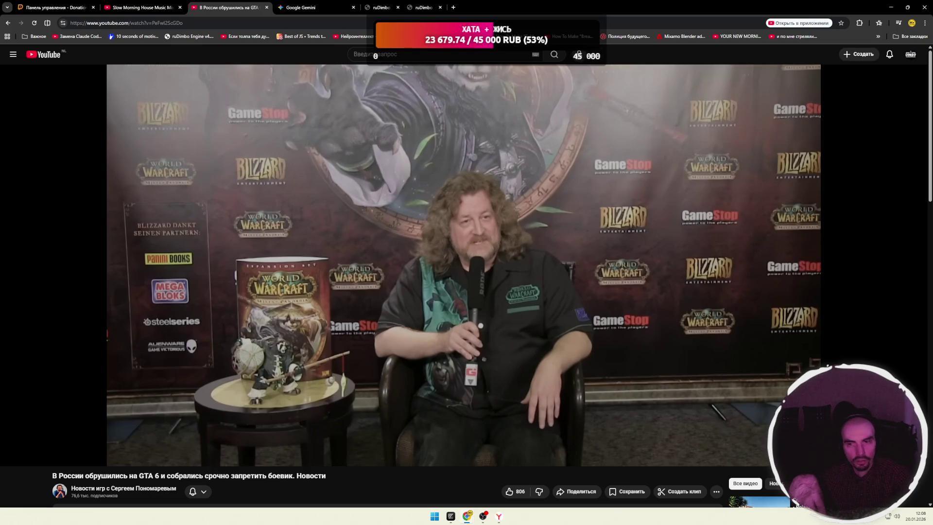
Play on from 7:18 past the medieval market footage to the G.Skill Trident Z5 RAM segment.
{"action": "left_click", "coordinate": [513, 257]}
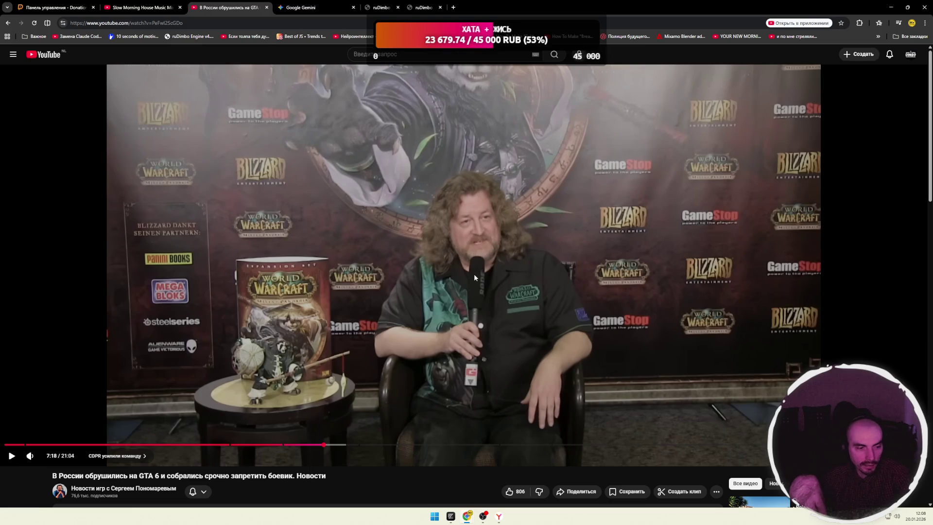
{"action": "left_click", "coordinate": [441, 296]}
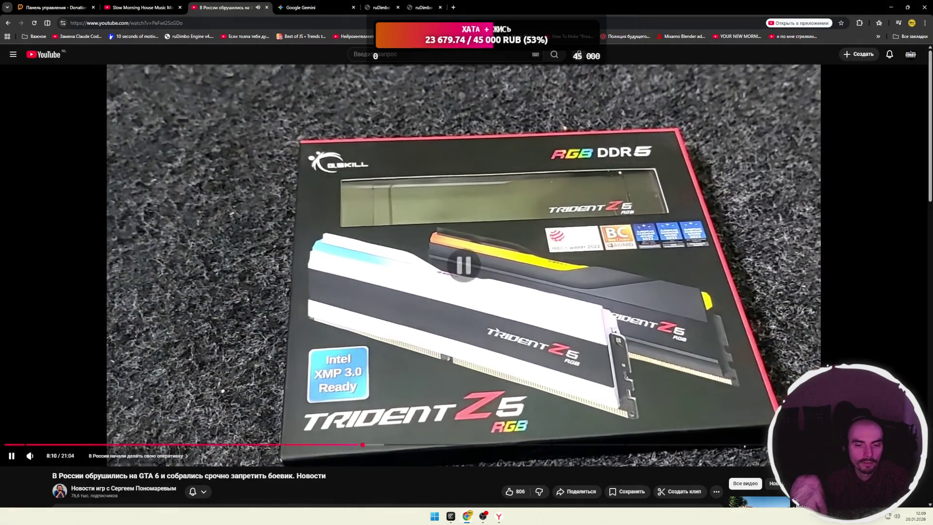
Pause on the memory kit footage, play on, then stop at 9:56 on the AORUS motherboard.
{"action": "left_click", "coordinate": [496, 335]}
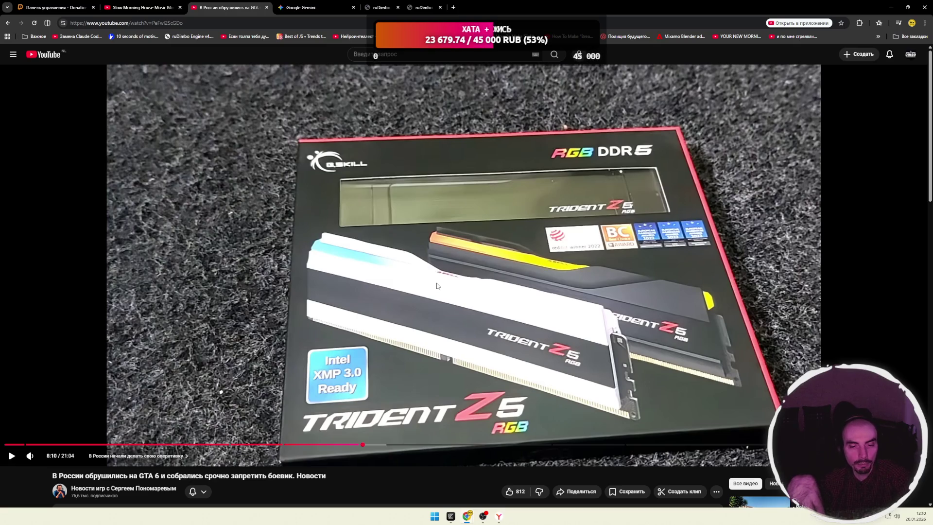
{"action": "left_click", "coordinate": [458, 281]}
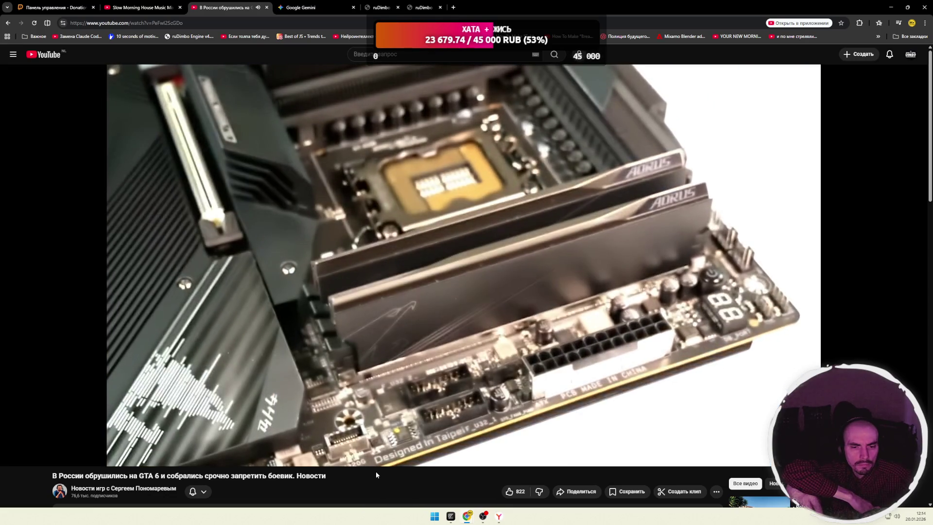
{"action": "left_click", "coordinate": [407, 387]}
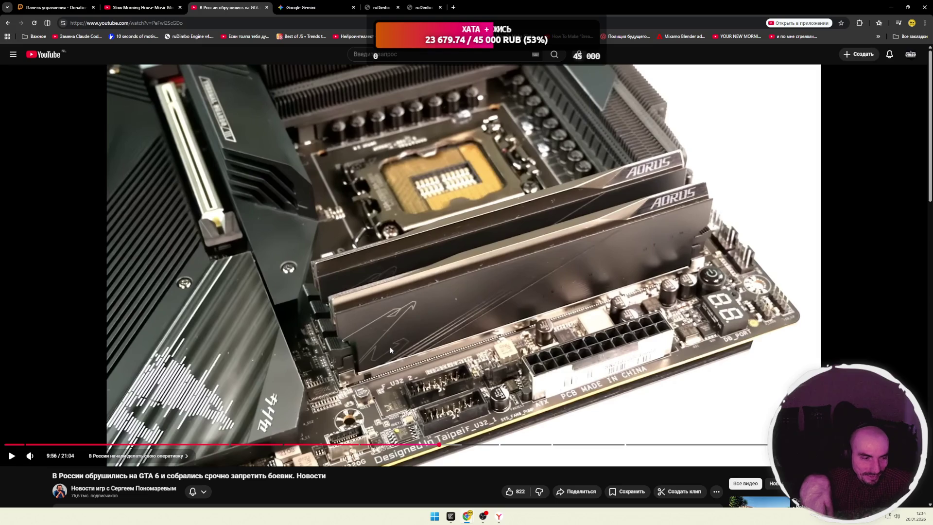
Play on from the 9:56 motherboard shot into the LG TV factory production-line footage.
{"action": "left_click", "coordinate": [390, 346]}
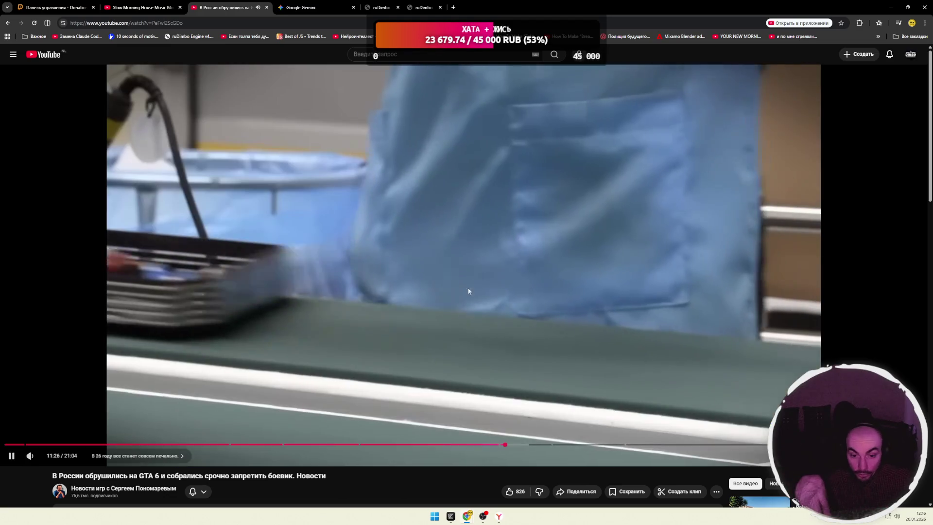
Seek back to 11:24 on the progress bar and continue through the TV circuit-board assembly footage.
{"action": "left_click", "coordinate": [522, 314]}
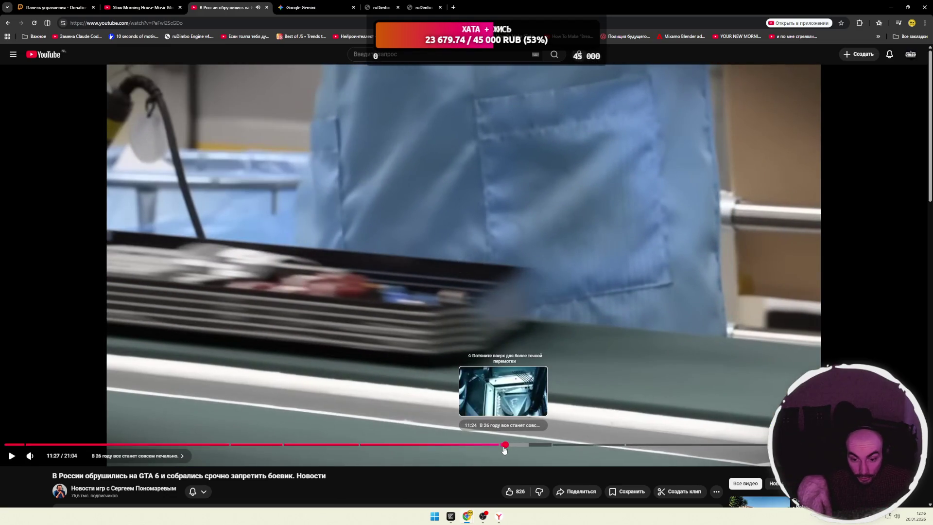
{"action": "left_click", "coordinate": [504, 447]}
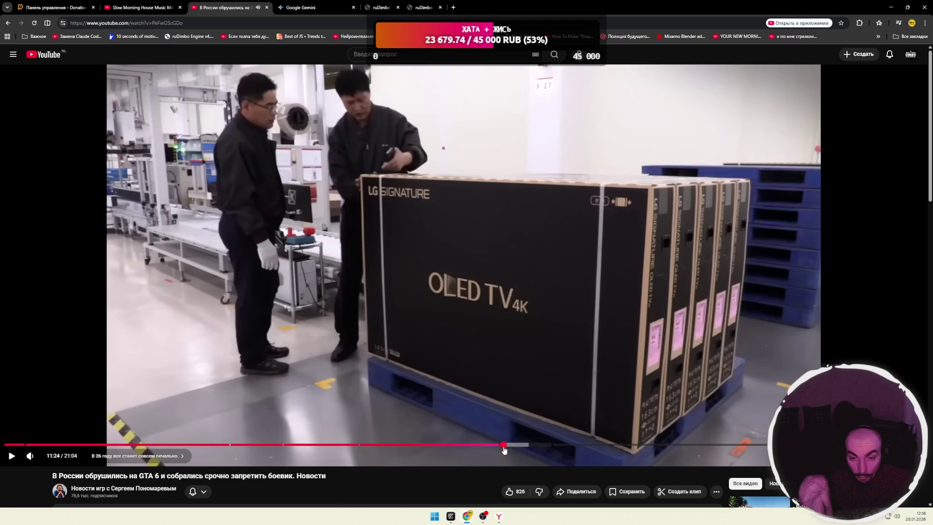
{"action": "left_click", "coordinate": [415, 334]}
{"action": "left_click", "coordinate": [416, 335]}
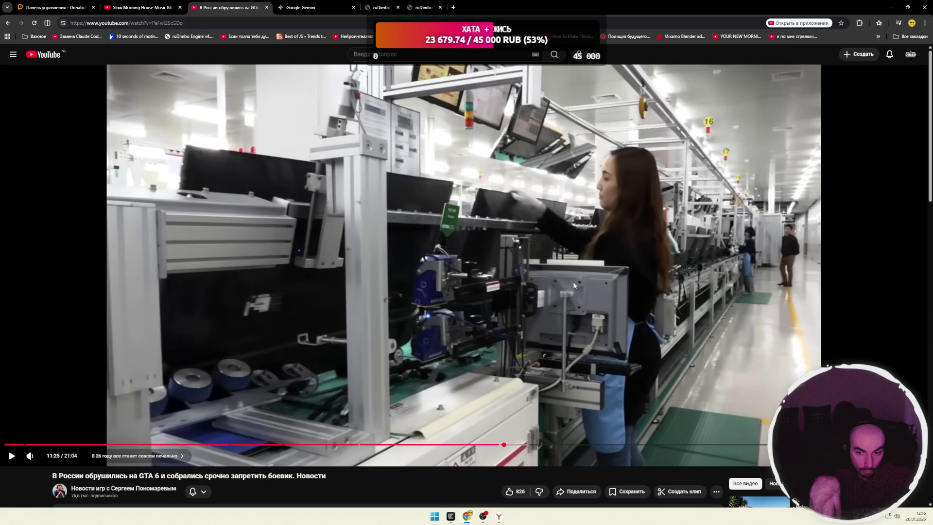
{"action": "left_click", "coordinate": [475, 338]}
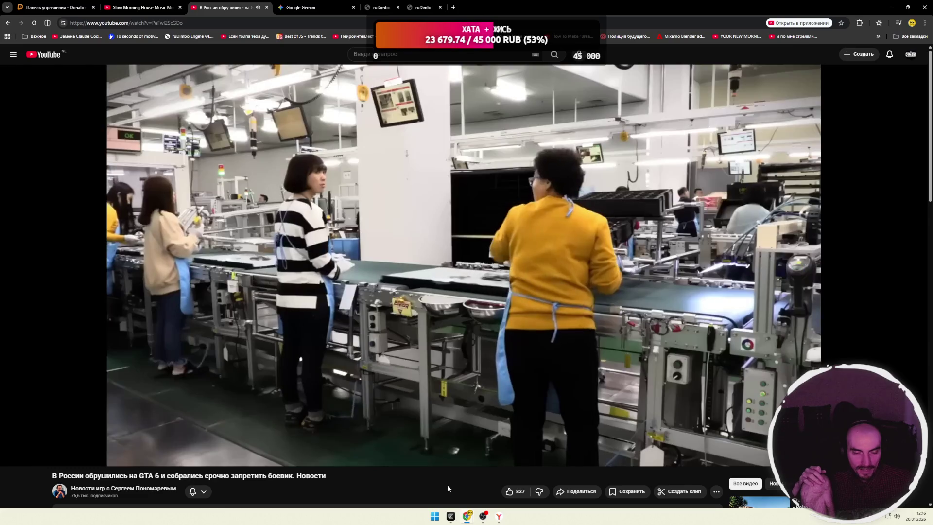
Pause and restart the video around 11:55 and 12:03, leaving it playing into the Steam segment.
{"action": "left_click", "coordinate": [519, 320]}
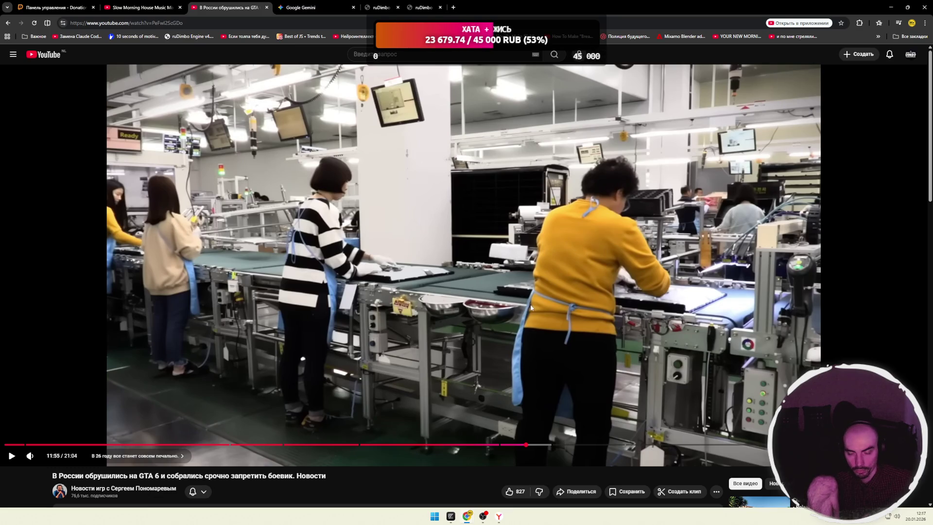
{"action": "left_click", "coordinate": [496, 283]}
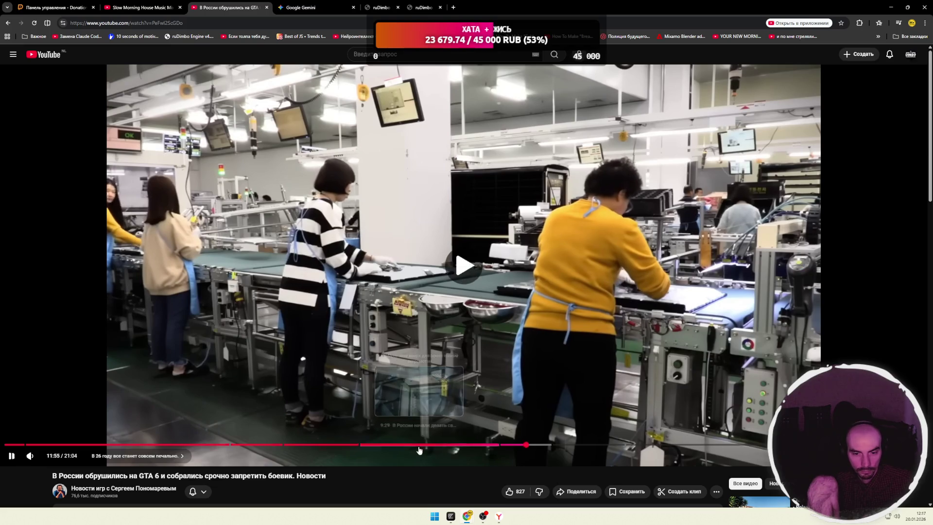
{"action": "left_click", "coordinate": [436, 308]}
{"action": "left_click", "coordinate": [398, 452]}
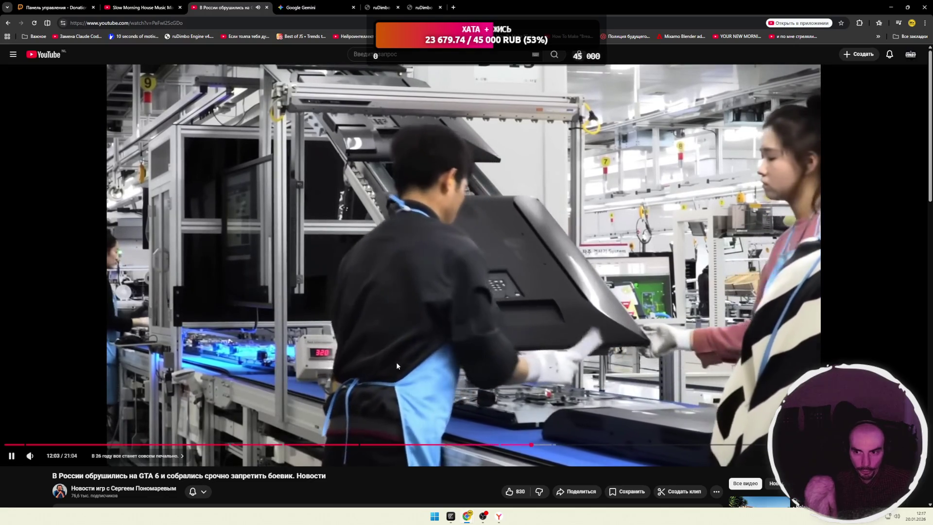
{"action": "left_click", "coordinate": [693, 261]}
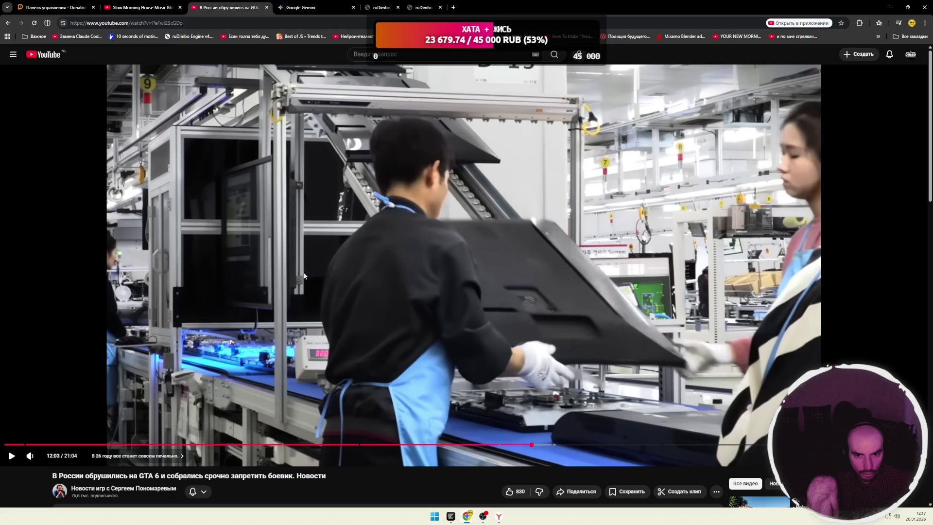
{"action": "left_click", "coordinate": [525, 293]}
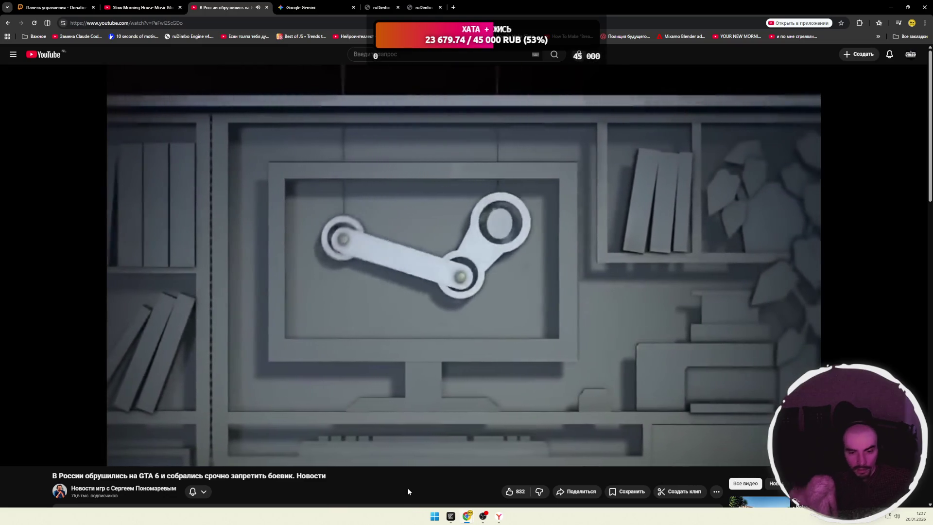
Stop at 12:33, skip ahead to 14:11 on the progress bar, and resume from the comment-answers chapter.
{"action": "left_click", "coordinate": [528, 423]}
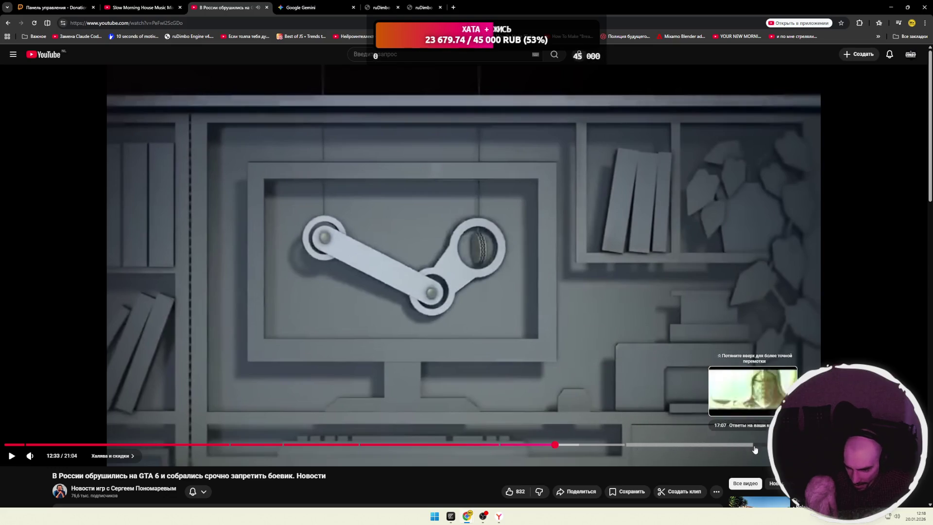
{"action": "left_click", "coordinate": [624, 445]}
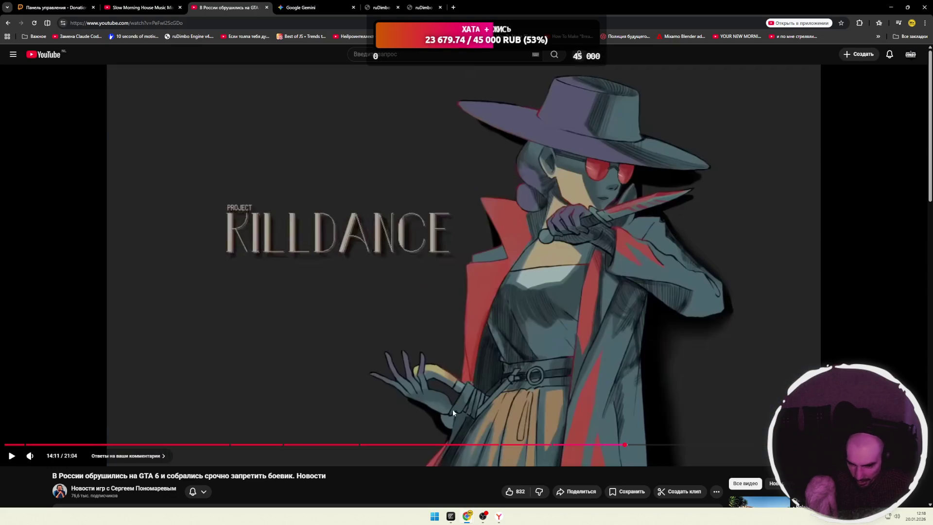
{"action": "left_click", "coordinate": [453, 409]}
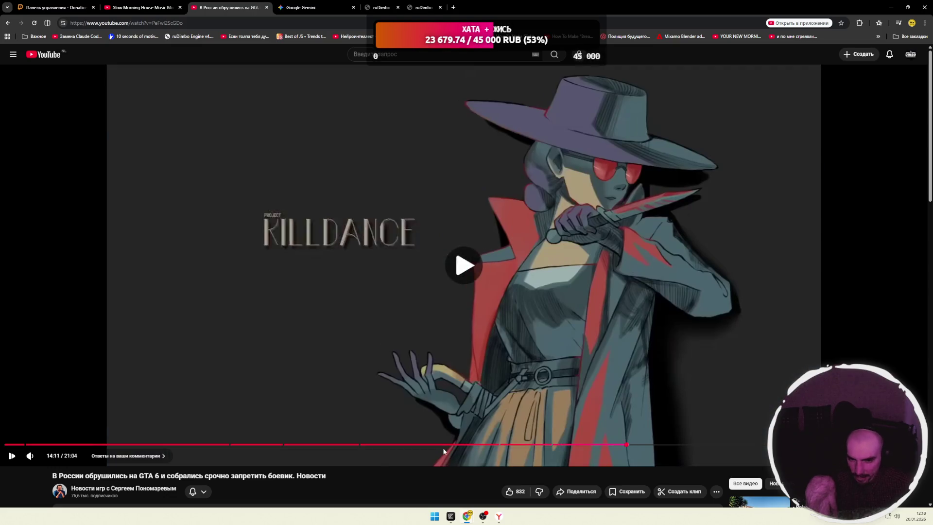